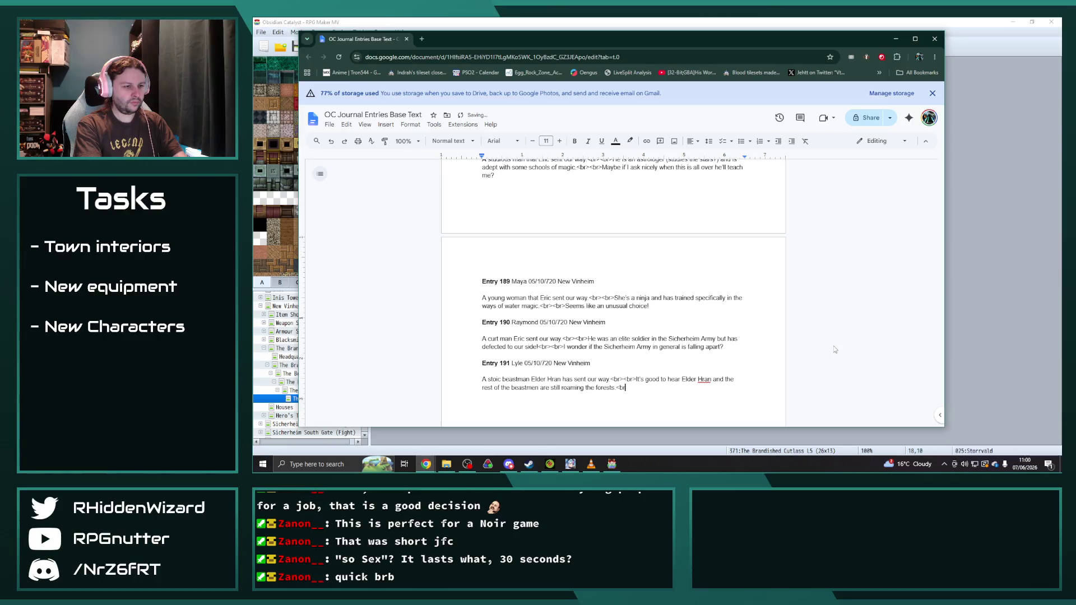
# - End Entry 191 with 'It must be exhausting. Hopefully soon they can return to Zaros Village.' and duplicate it below
pyautogui.write('><br>It must be exhausti')
pyautogui.write('ng. ')
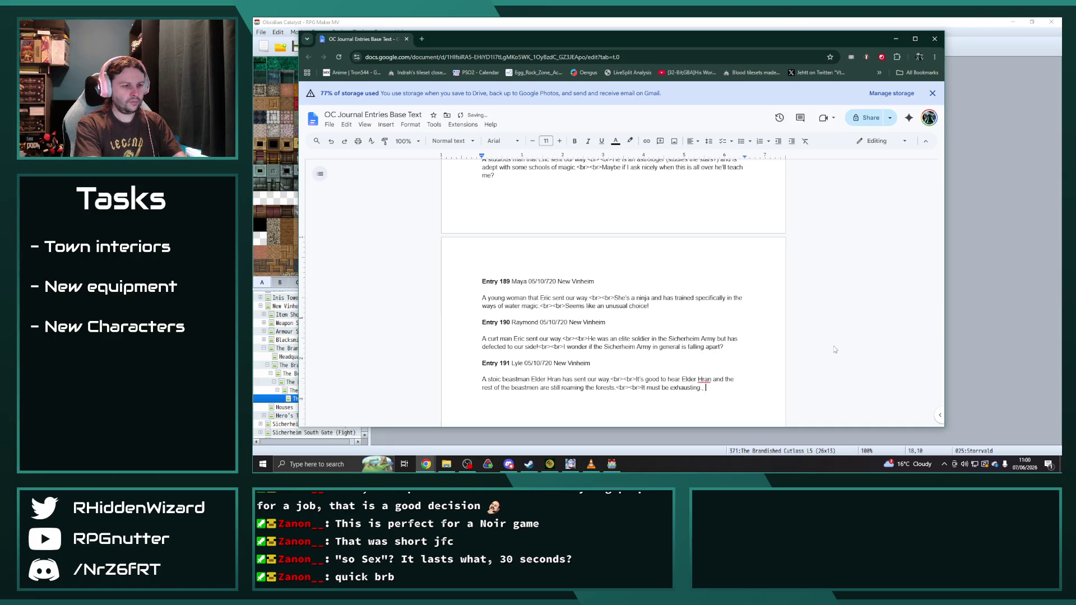
pyautogui.write('Hopefull')
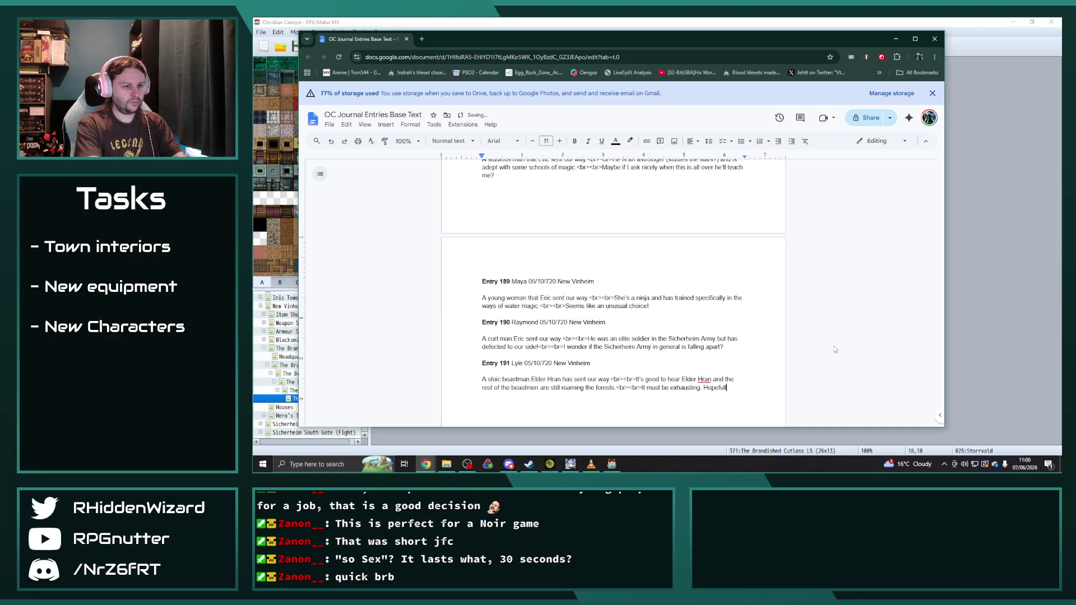
pyautogui.write('y soon they can ret')
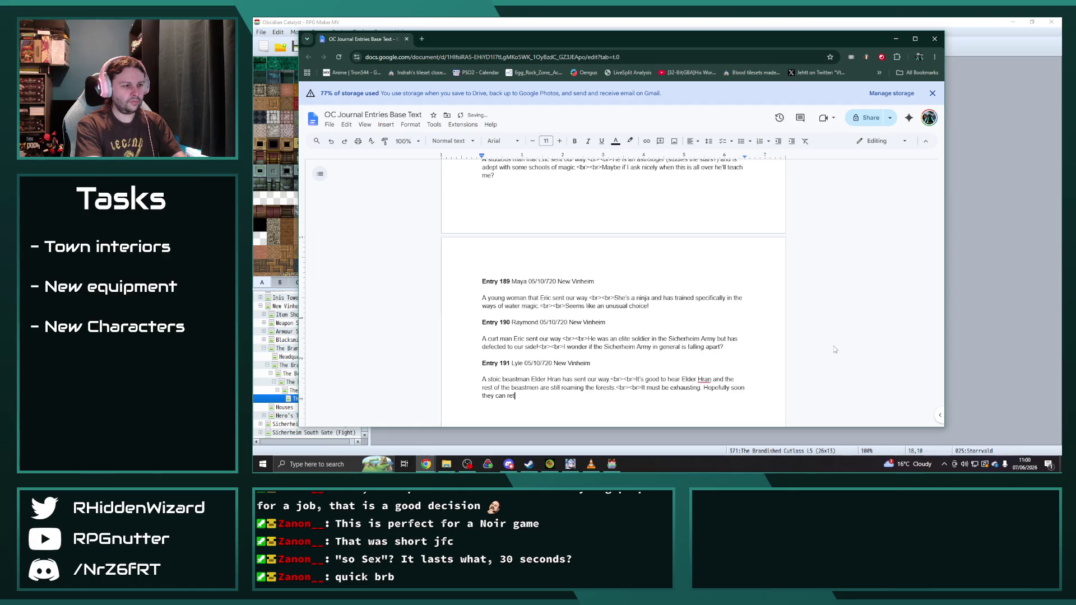
pyautogui.write('urn to Zaros Vill')
pyautogui.write('age.')
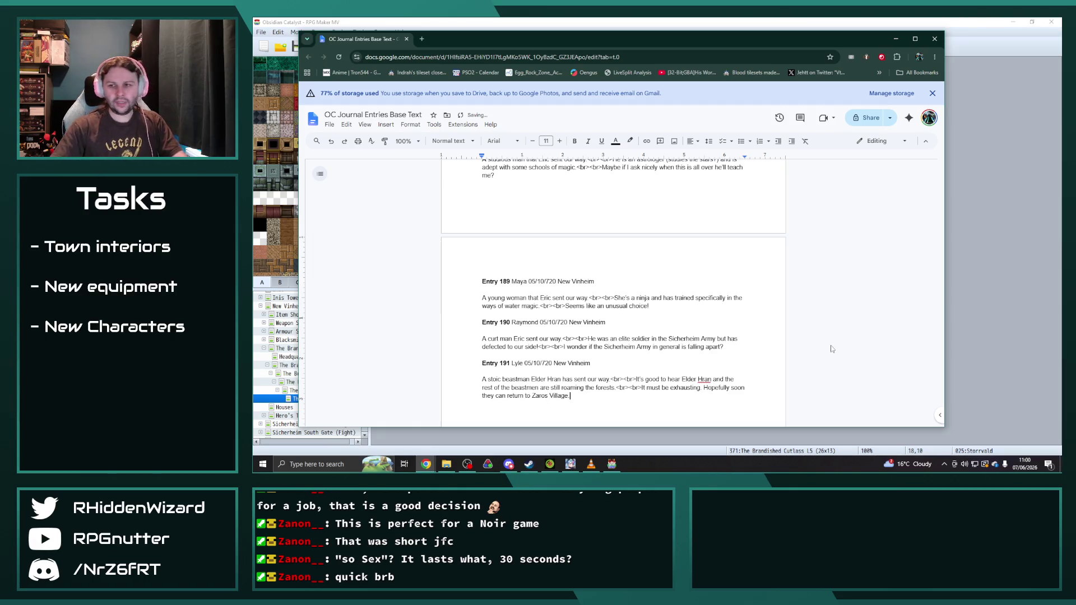
pyautogui.scroll(-3, 581, 343)
pyautogui.moveTo(581, 344); pyautogui.dragTo(480, 278)
pyautogui.hotkey('ctrl', 'c')
pyautogui.click(601, 318)
pyautogui.hotkey('ctrl', 'v')
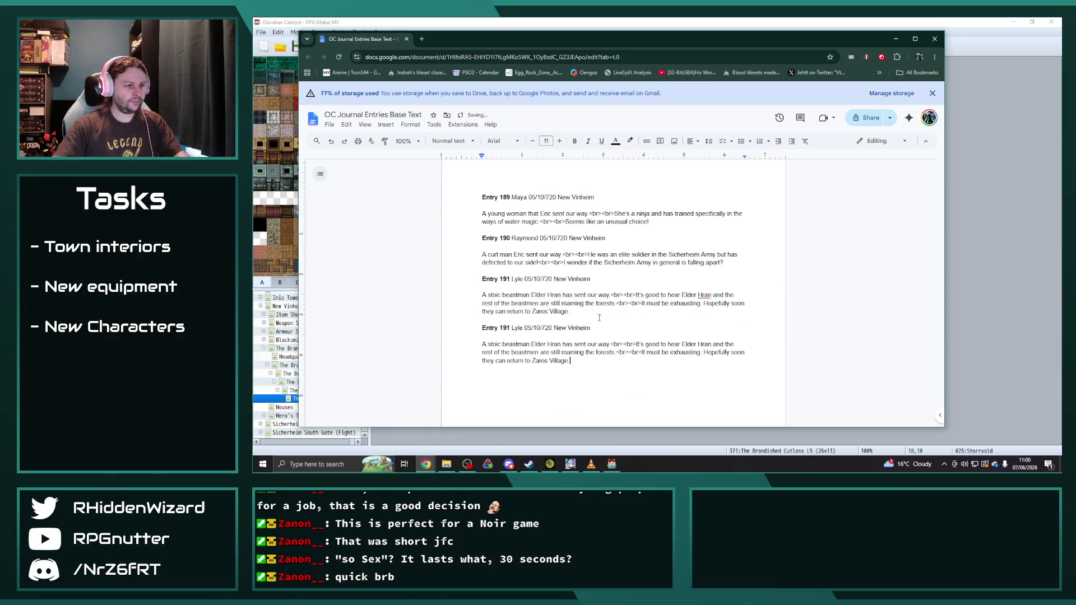
# - Retitle the copy as Entry 192 Ellie and describe her as a suspicious young woman
pyautogui.hotkey('ctrl', 'shift', 'Right')
pyautogui.hotkey('ctrl', 'shift', 'Right')
pyautogui.write('2 Ellie')
pyautogui.click(574, 361)
pyautogui.moveTo(610, 344); pyautogui.dragTo(489, 344)
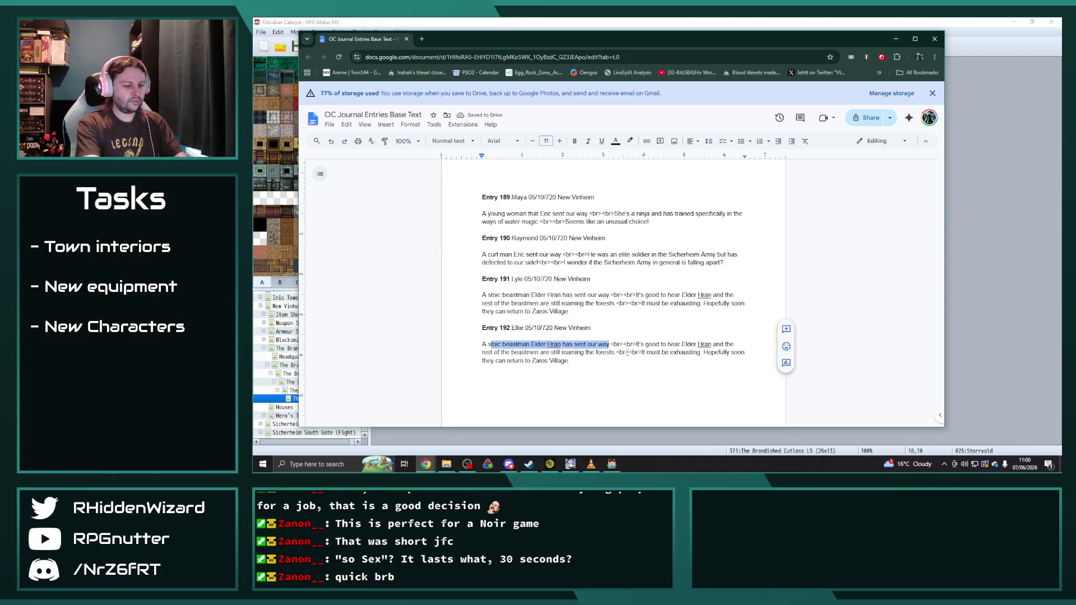
pyautogui.write('uspicious young woman')
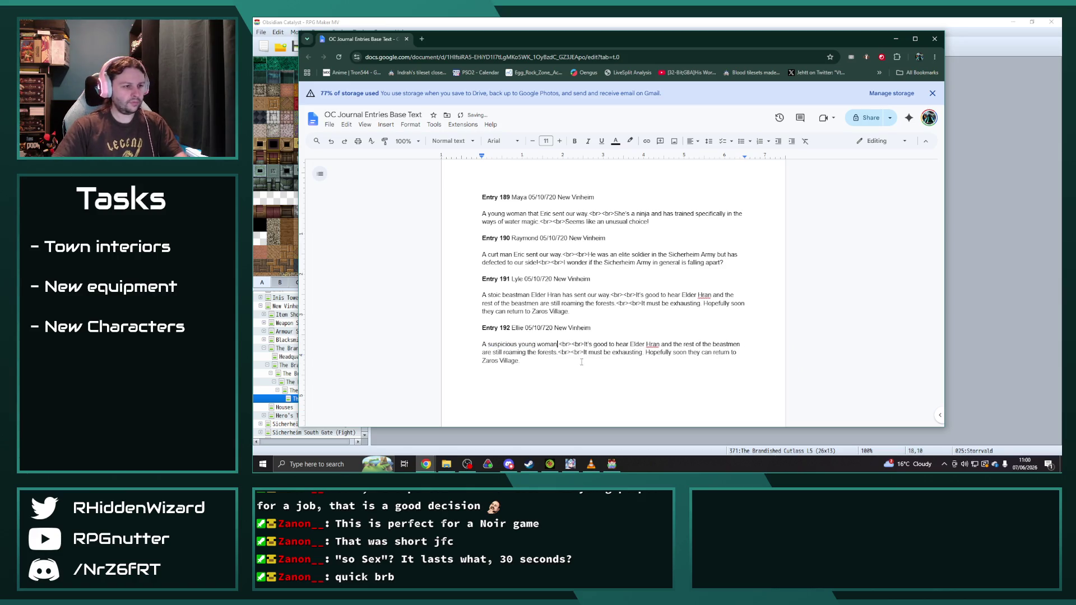
# - Add Ellie's 'totally not suspicious' greeting, note Eric sent her, and end with 'Hopefully we can trust her'
pyautogui.moveTo(582, 363); pyautogui.dragTo(584, 344)
pyautogui.write('Who opens a conversation by sa')
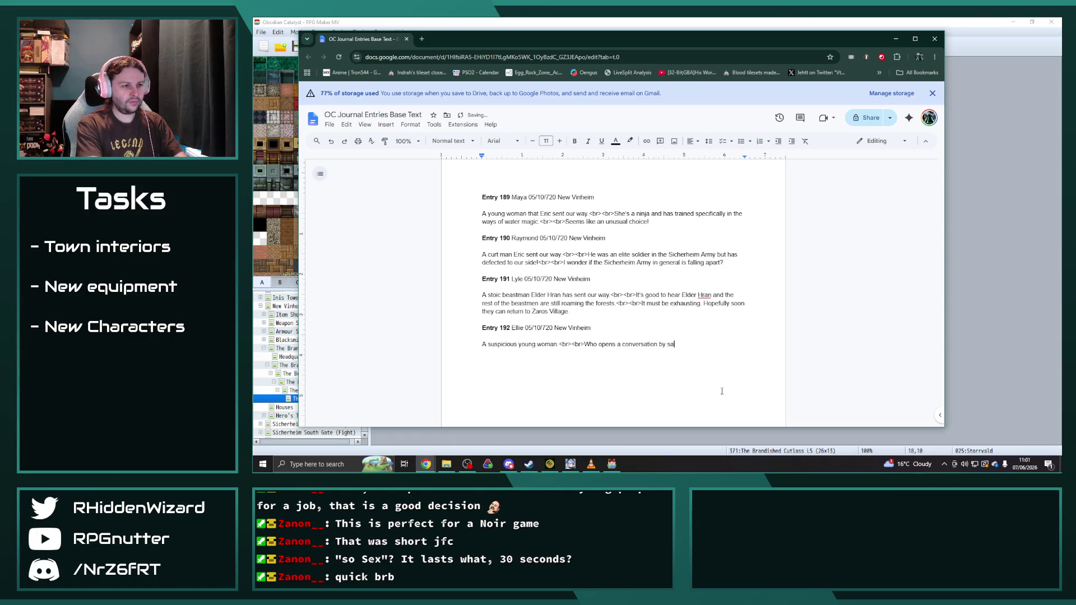
pyautogui.write('ying "hey')
pyautogui.press('BackSpace')
pyautogui.press('BackSpace')
pyautogui.press('BackSpace')
pyautogui.write('Hey I')
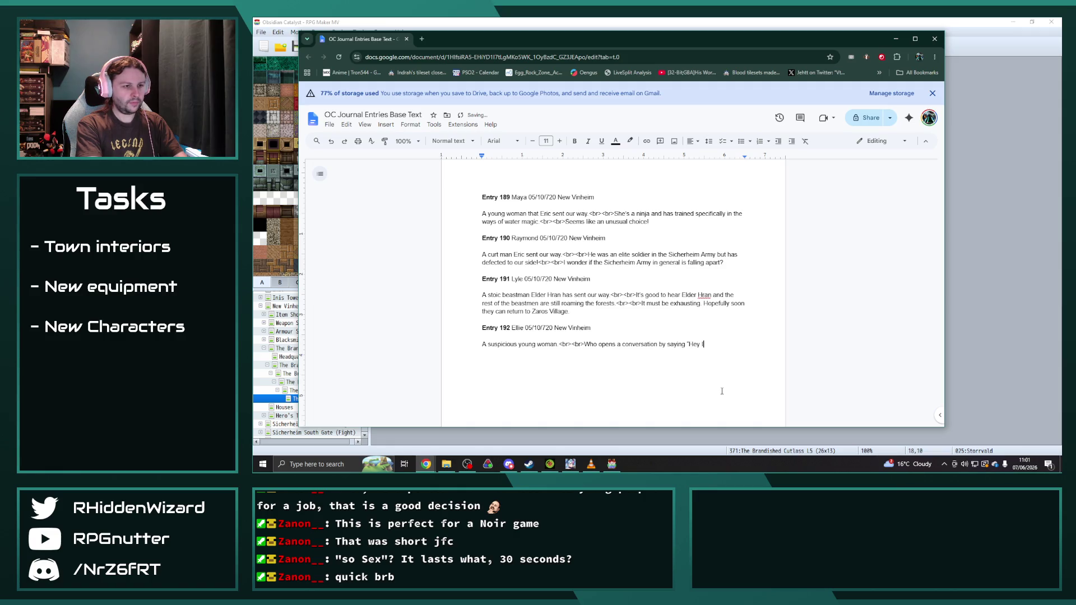
pyautogui.write('\'m totally not suspicious, BUT"???')
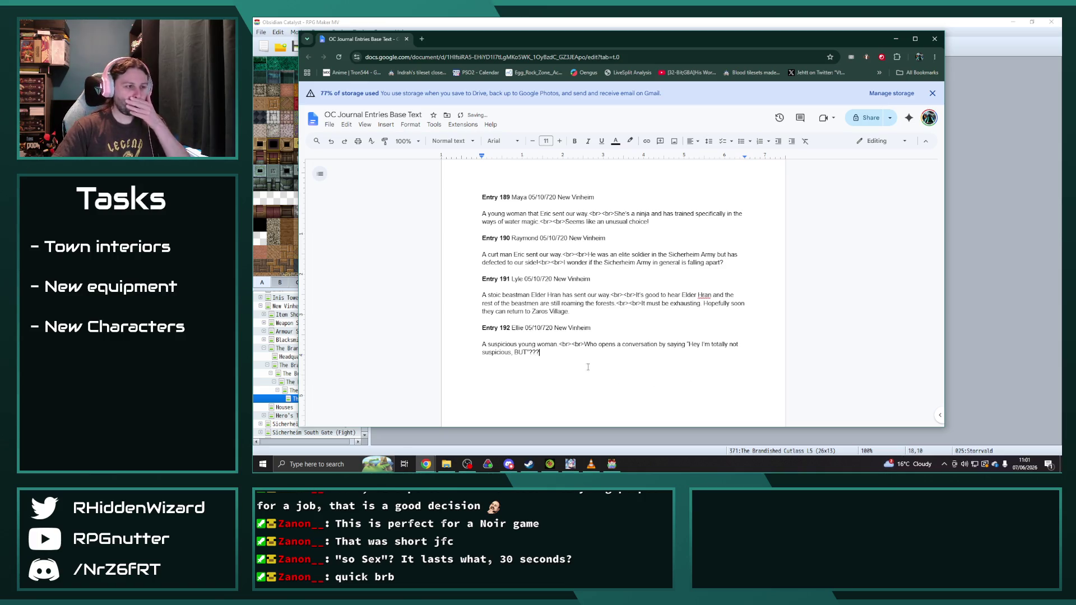
pyautogui.write('sent to us b')
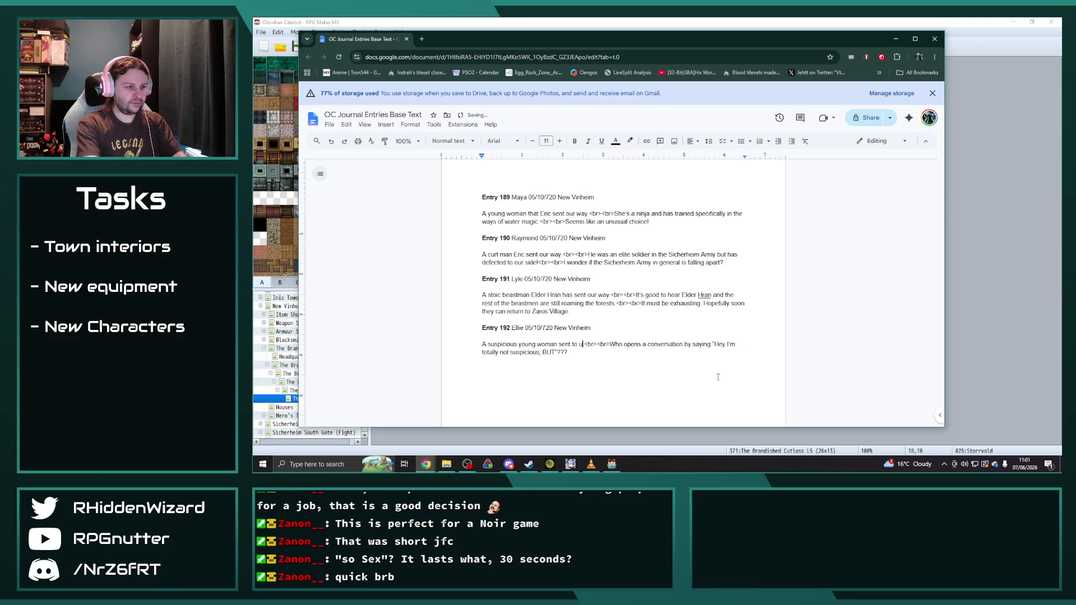
pyautogui.write('y')
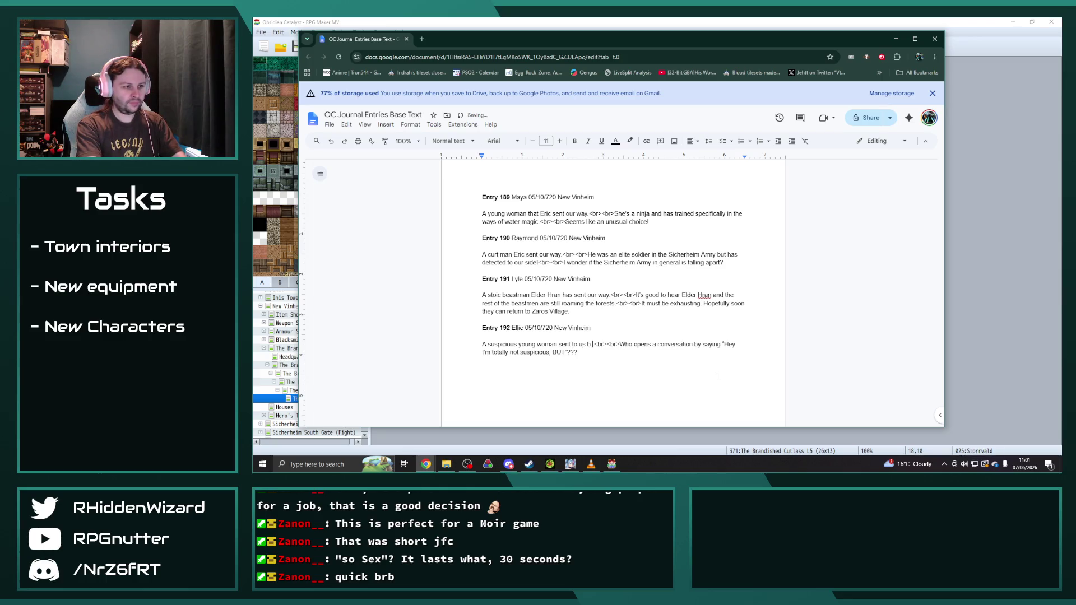
pyautogui.write(' Eric')
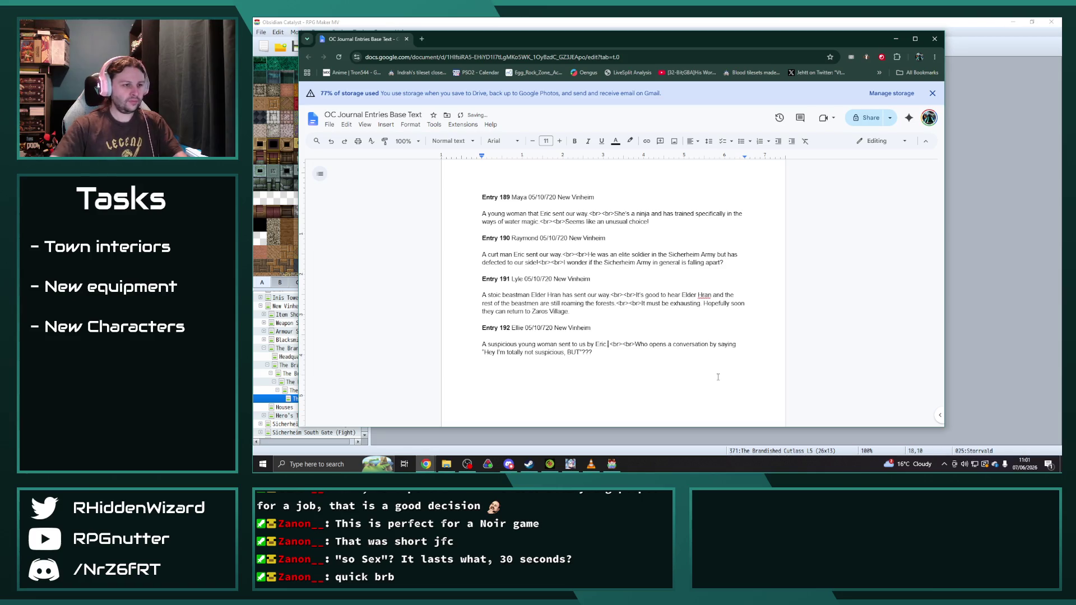
pyautogui.press('BackSpace')
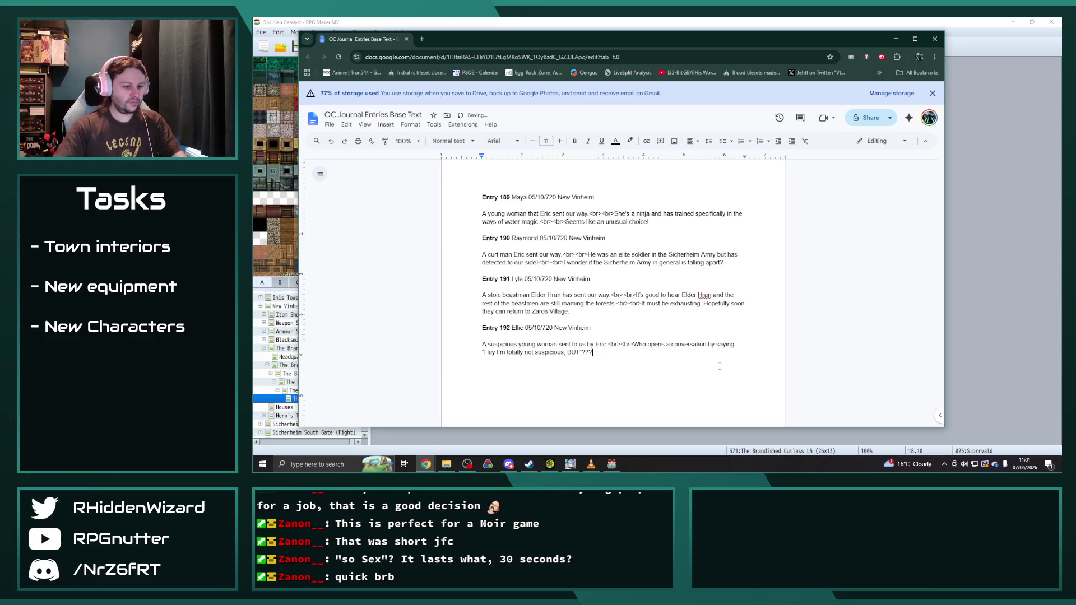
pyautogui.write('<br><br>')
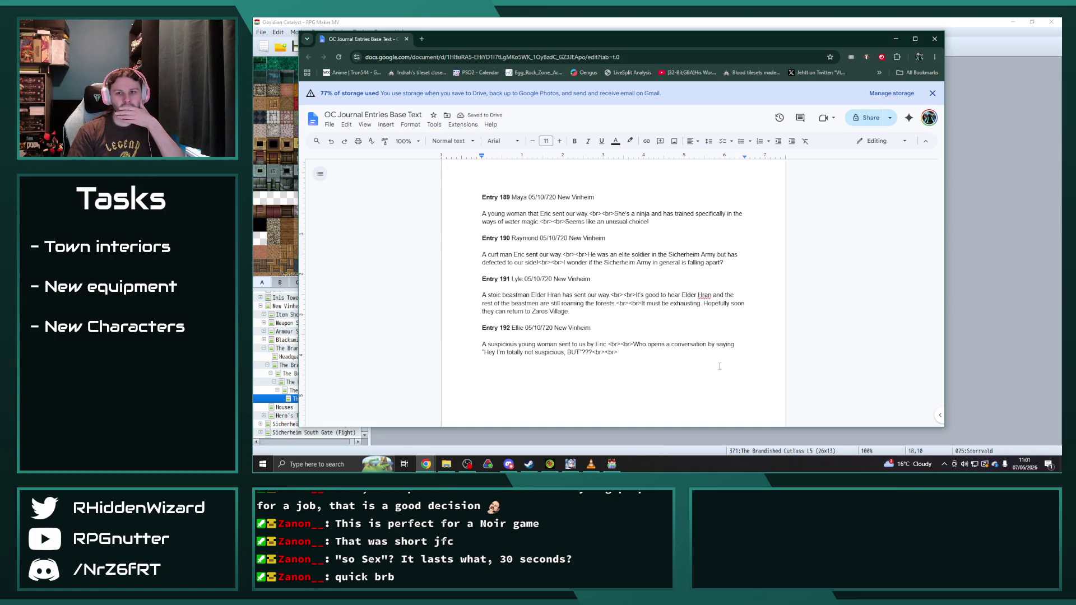
pyautogui.write('Hopefully we can trust her...')
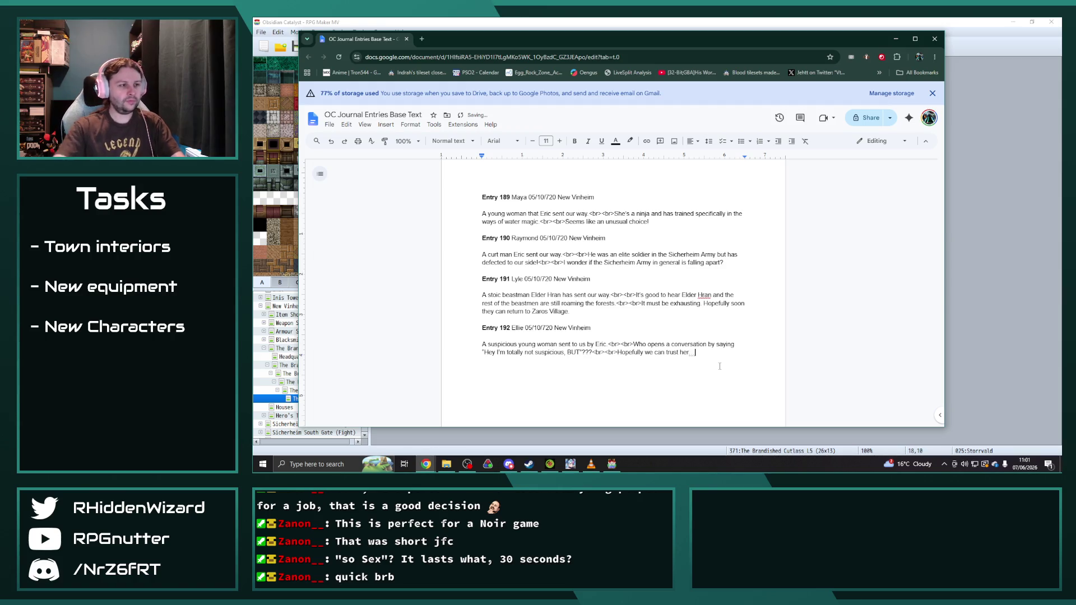
pyautogui.scroll(1, 723, 369)
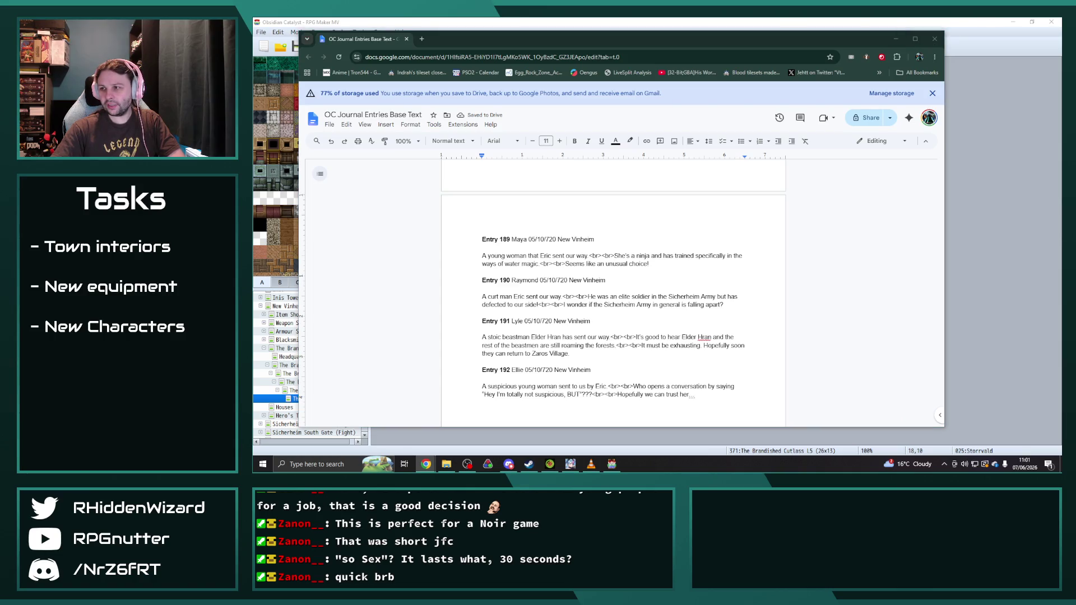
# - Copy Stormvald's Entry 188 paragraph and switch to the Journal Entries Master List sheet
pyautogui.scroll(3, 629, 331)
pyautogui.click(531, 263)
pyautogui.tripleClick(500, 259)
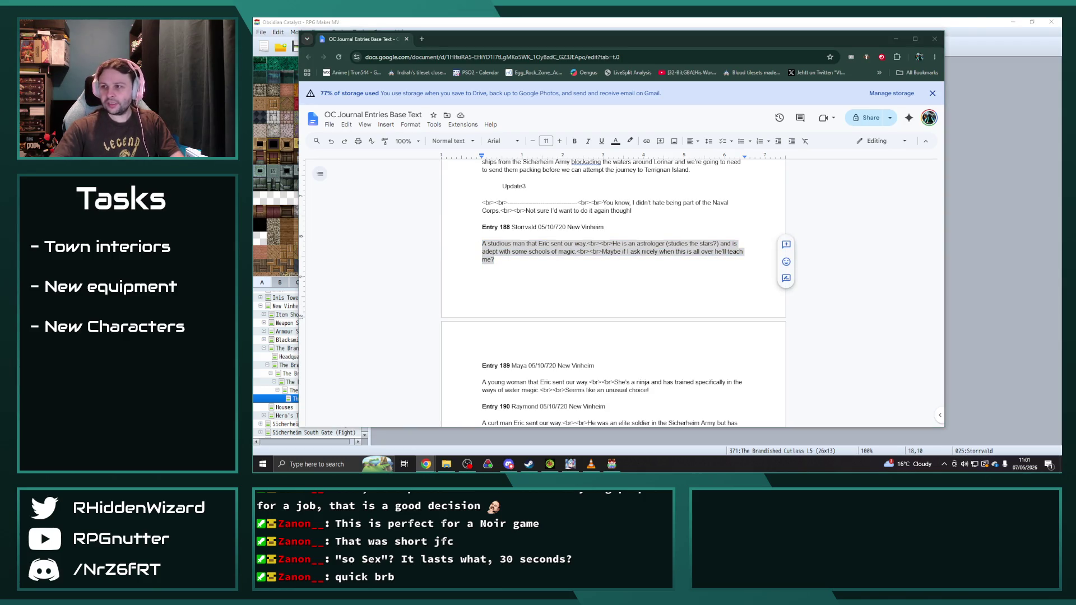
pyautogui.scroll(-2, 617, 314)
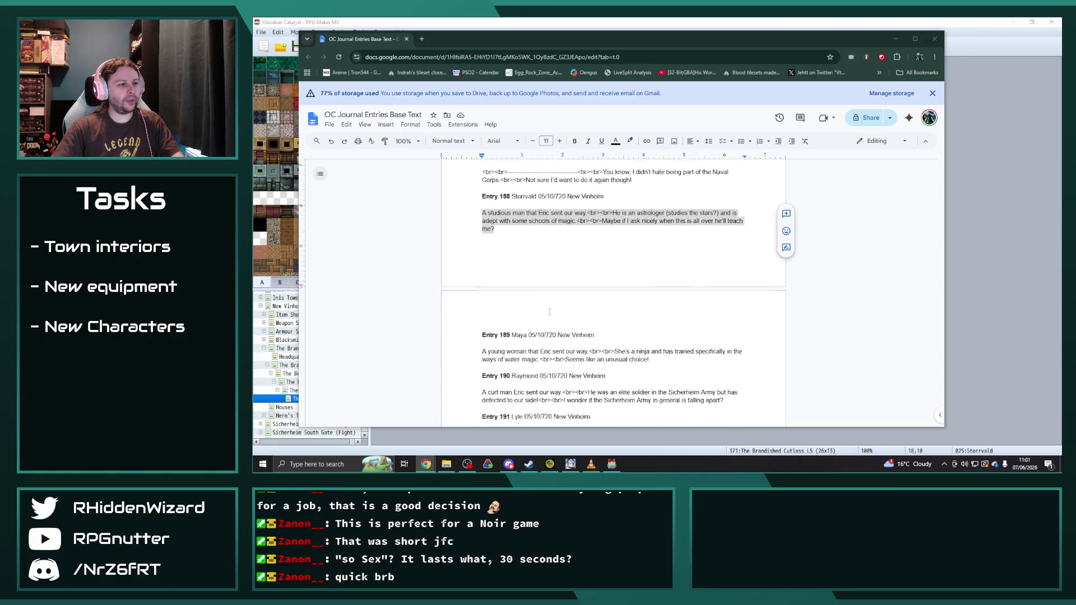
pyautogui.click(617, 314)
pyautogui.hotkey('alt', 'Tab')
pyautogui.hotkey('alt', 'Tab')
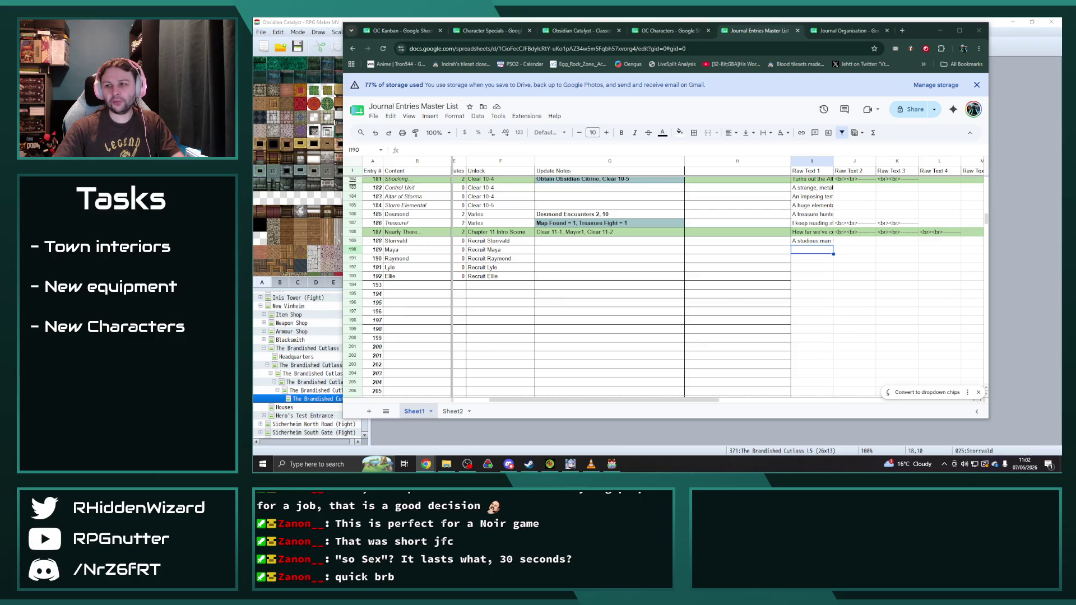
# - Paste Maya's and Raymond's descriptions into Raw Text 1 cells I190 and I191
pyautogui.click(806, 250)
pyautogui.hotkey('ctrl', 'v')
pyautogui.press('Return')
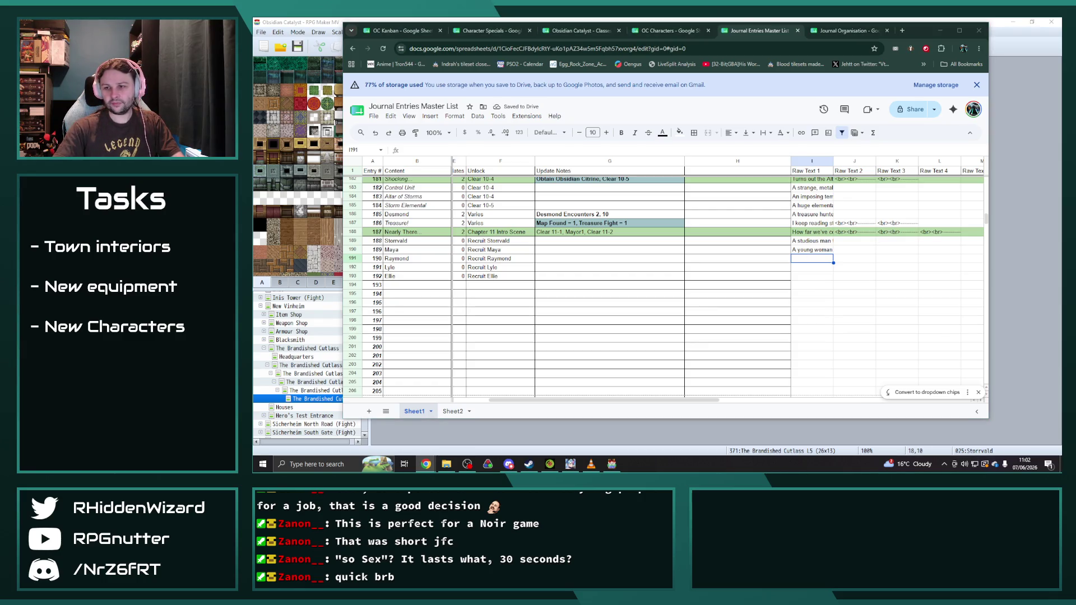
pyautogui.click(803, 260)
pyautogui.write('A curt man Eric sent our way.<br><br>He was an elite soldier in the Sicherheim Army but has defected to our side!<br><br>I wonder if the Sicherheim Army in general is falling apart?')
pyautogui.press('Return')
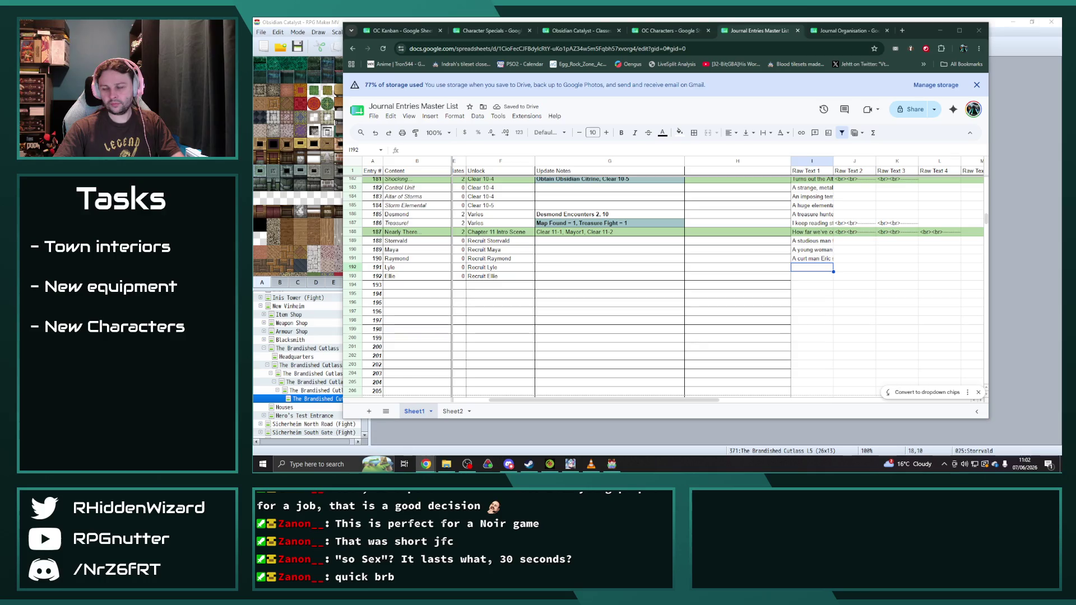
# - Paste Lyle's and Ellie's descriptions into Raw Text 1 cells I192 and I193
pyautogui.doubleClick(811, 267)
pyautogui.hotkey('ctrl', 'v')
pyautogui.press('Return')
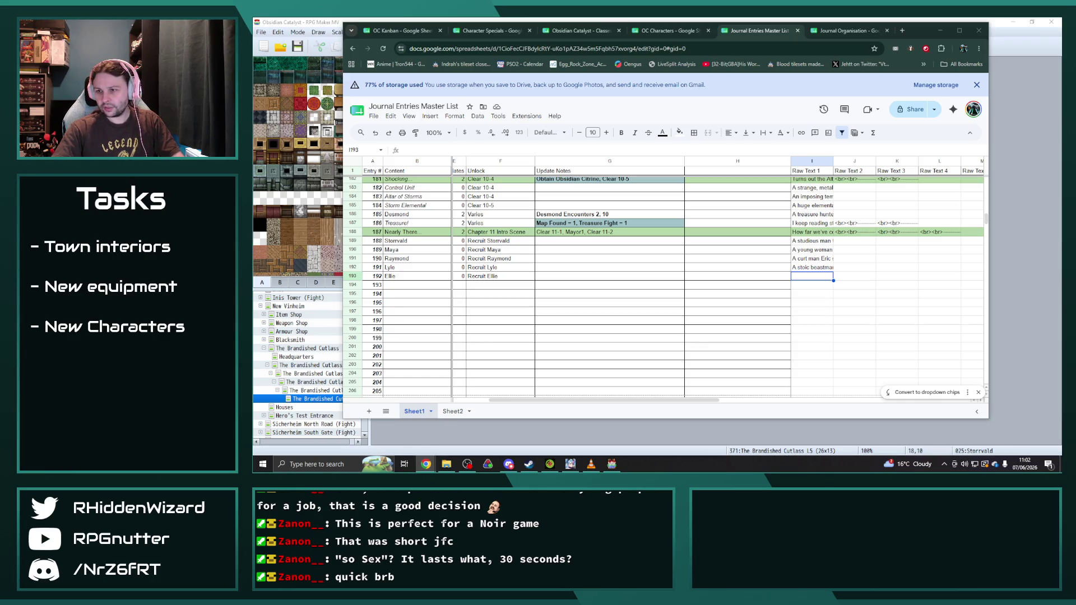
pyautogui.doubleClick(819, 276)
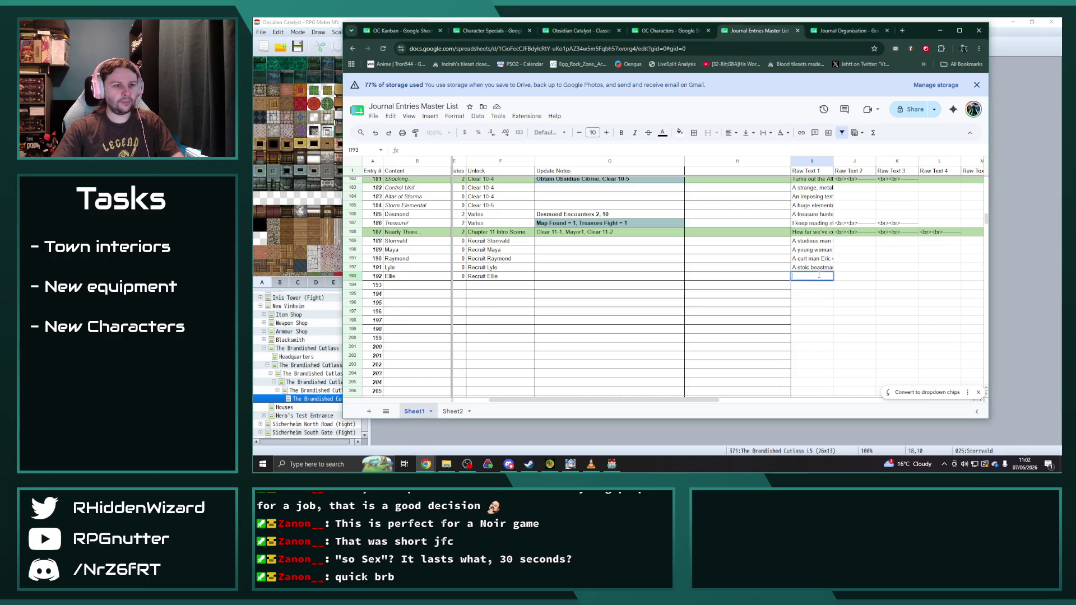
pyautogui.write('A suspicious young woman sent to us by Eric.<br><br>Who opens a conversation by saying "Hey I\'m totally not suspicious, BUT"???<br><br>Hopefully we can trust her...')
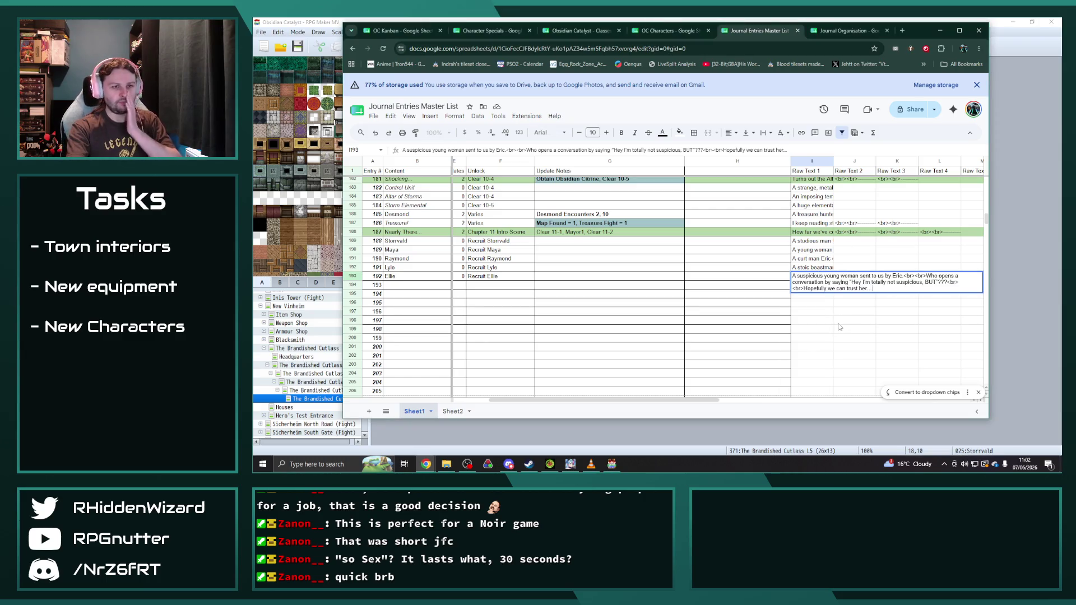
pyautogui.press('Return')
pyautogui.moveTo(1062, 84)
pyautogui.mouseDown()
pyautogui.moveTo(891, 90)
pyautogui.moveTo(711, 30)
pyautogui.mouseUp()
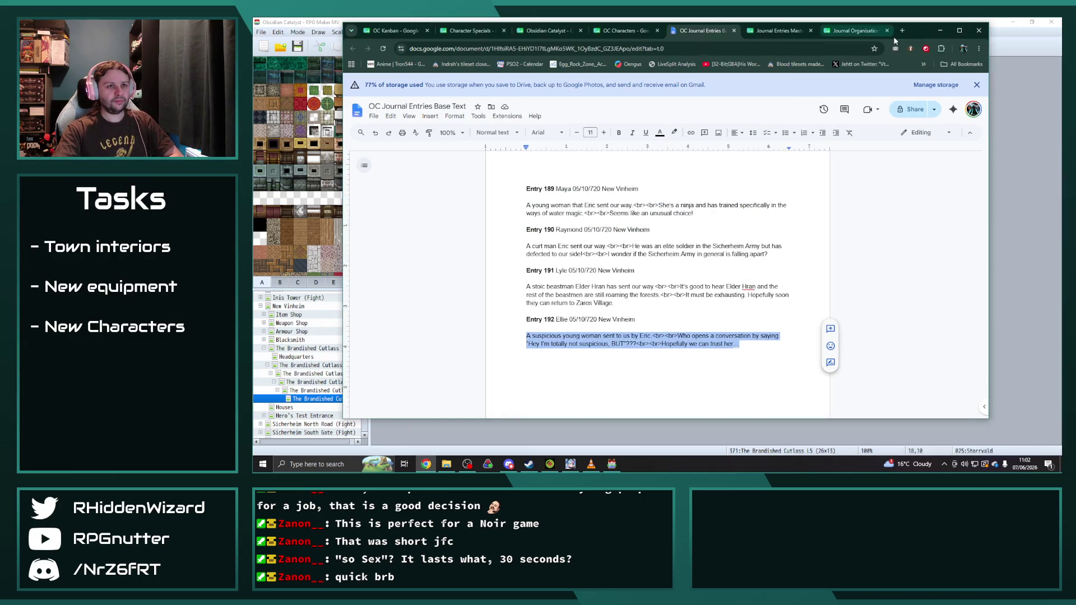
pyautogui.hotkey('alt', 'Tab')
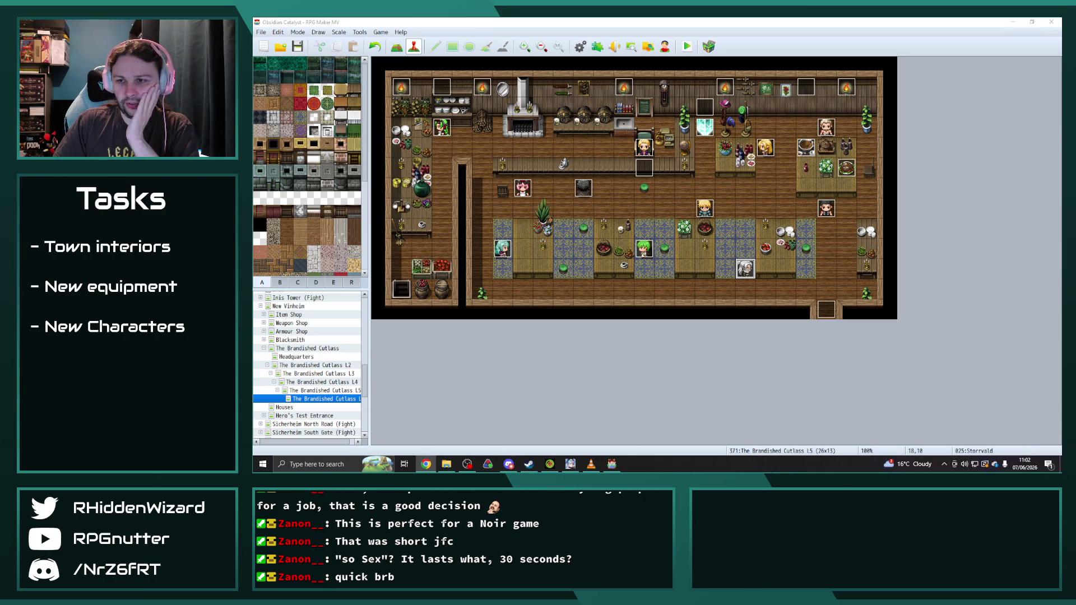
# - Open the YEP_X_MoreQuests1 plugin parameters and browse its quest list to the Quest 116 slot
pyautogui.click(597, 46)
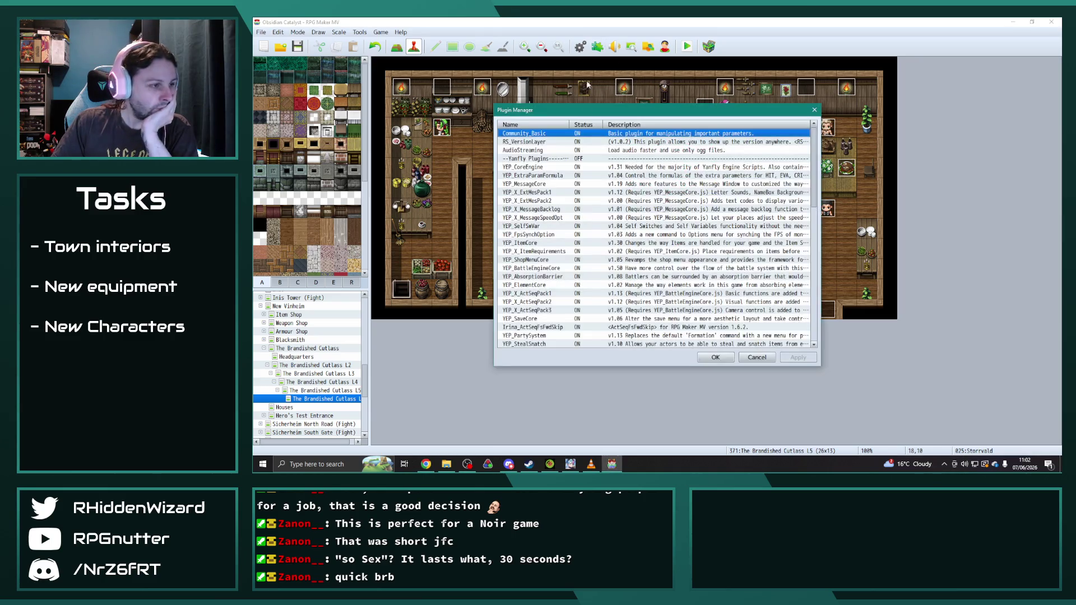
pyautogui.scroll(-12, 552, 164)
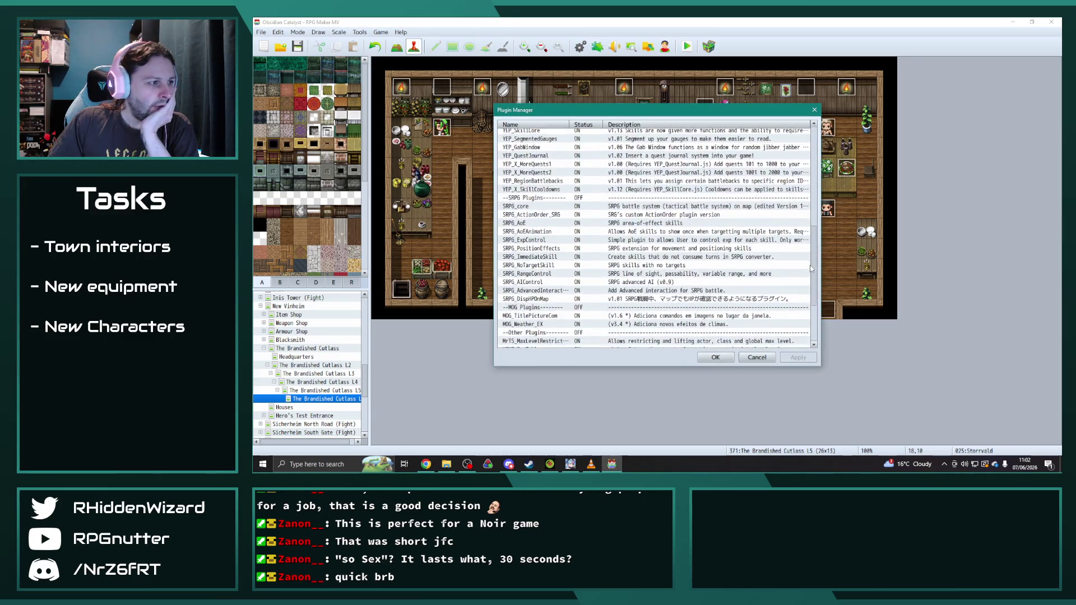
pyautogui.doubleClick(552, 164)
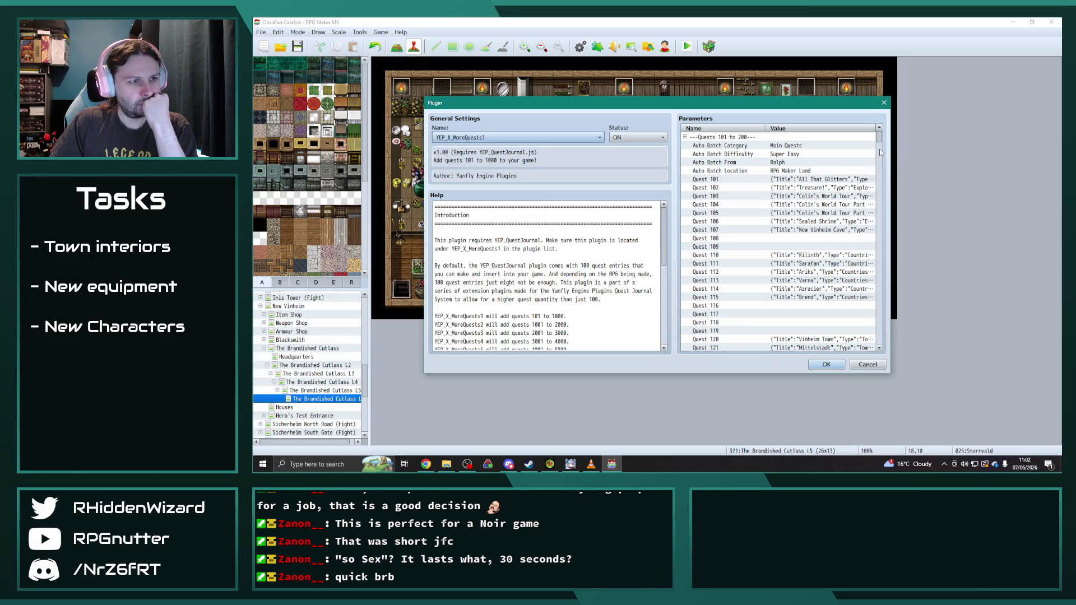
pyautogui.scroll(-3, 880, 136)
pyautogui.scroll(3, 880, 136)
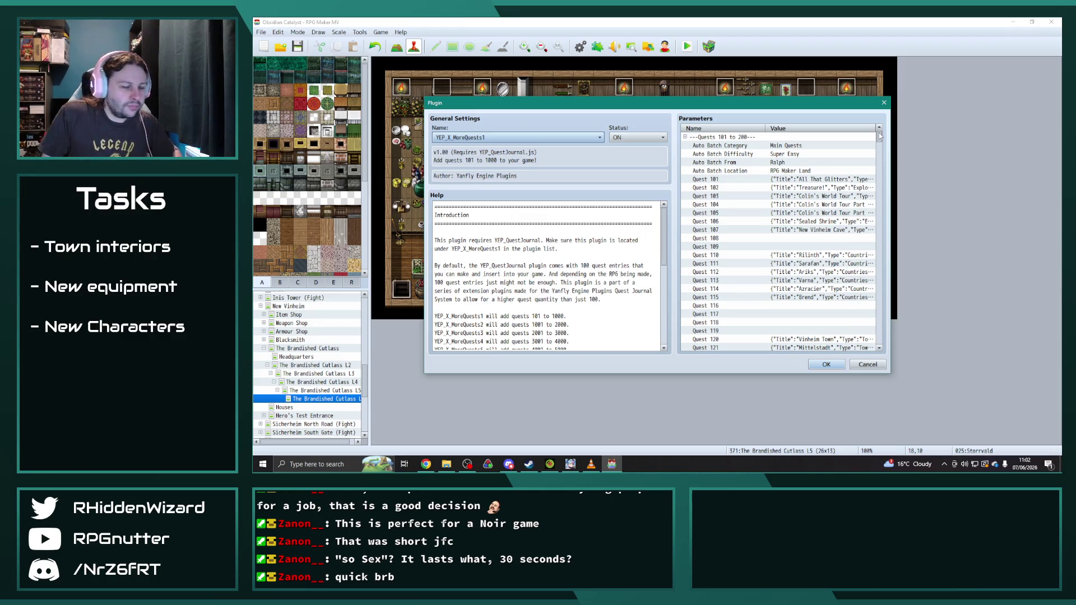
pyautogui.scroll(-1, 821, 254)
pyautogui.scroll(-1, 822, 253)
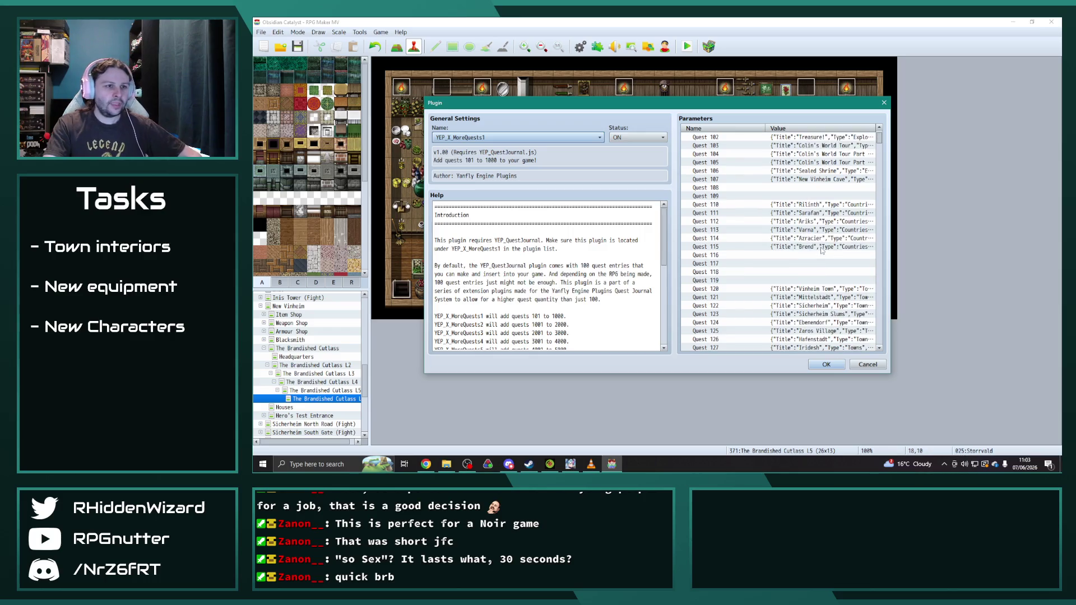
pyautogui.click(815, 255)
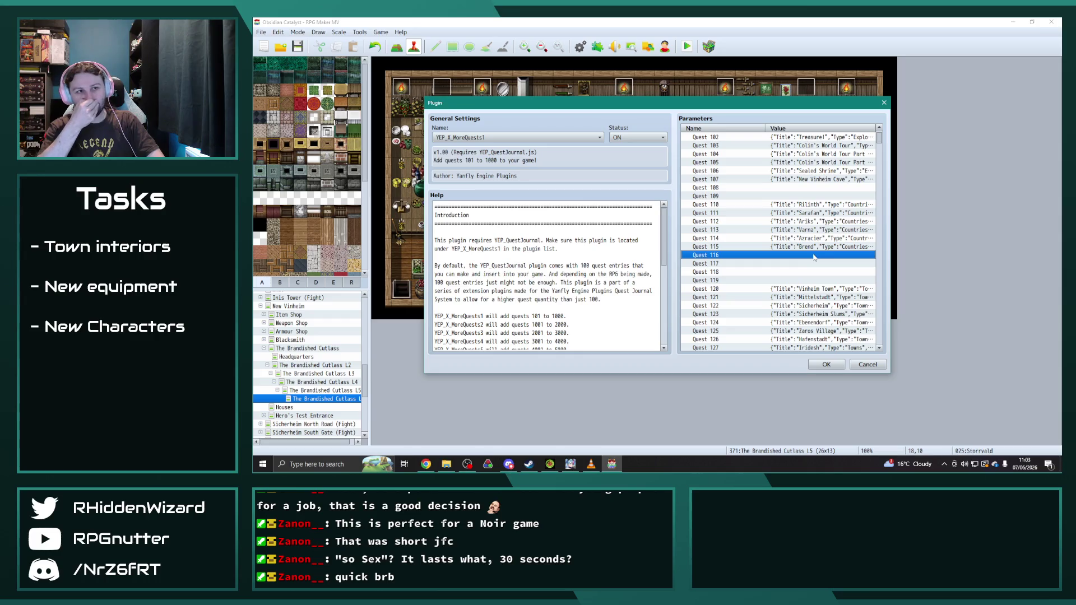
pyautogui.scroll(1, 815, 257)
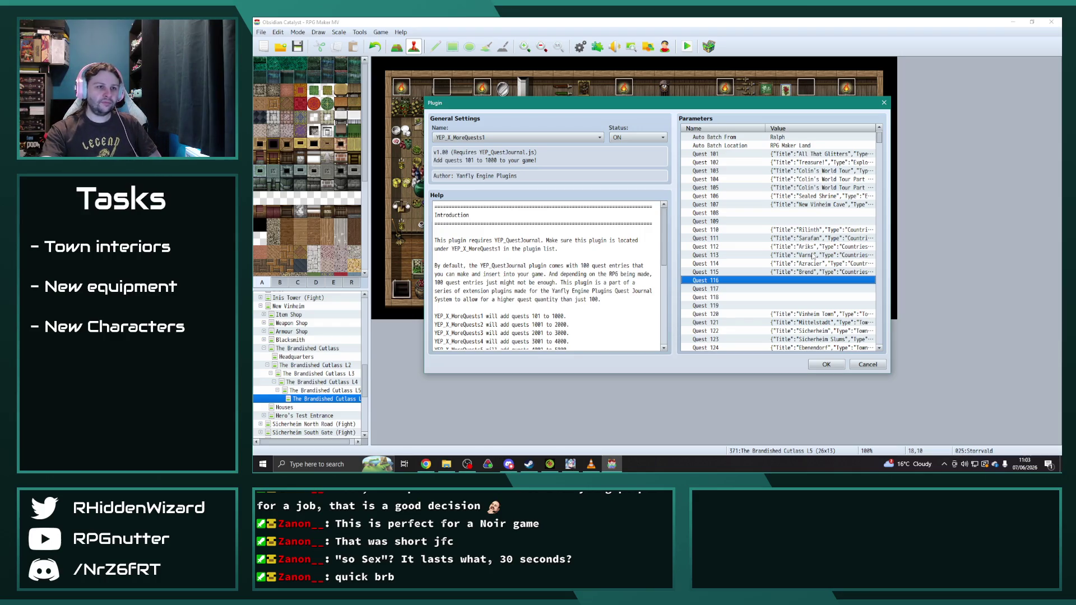
pyautogui.doubleClick(835, 196)
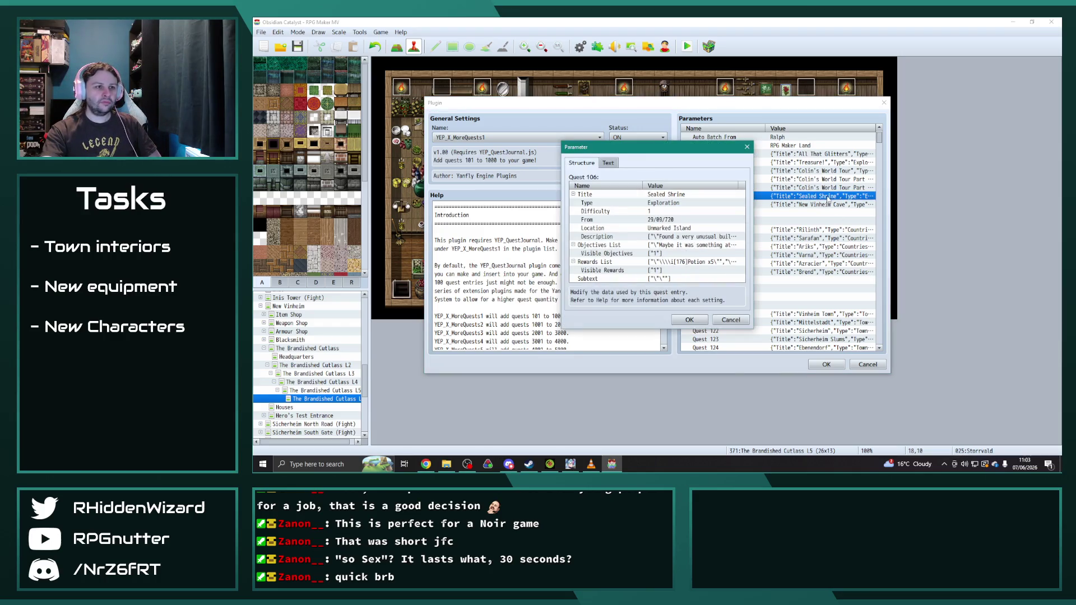
pyautogui.doubleClick(674, 228)
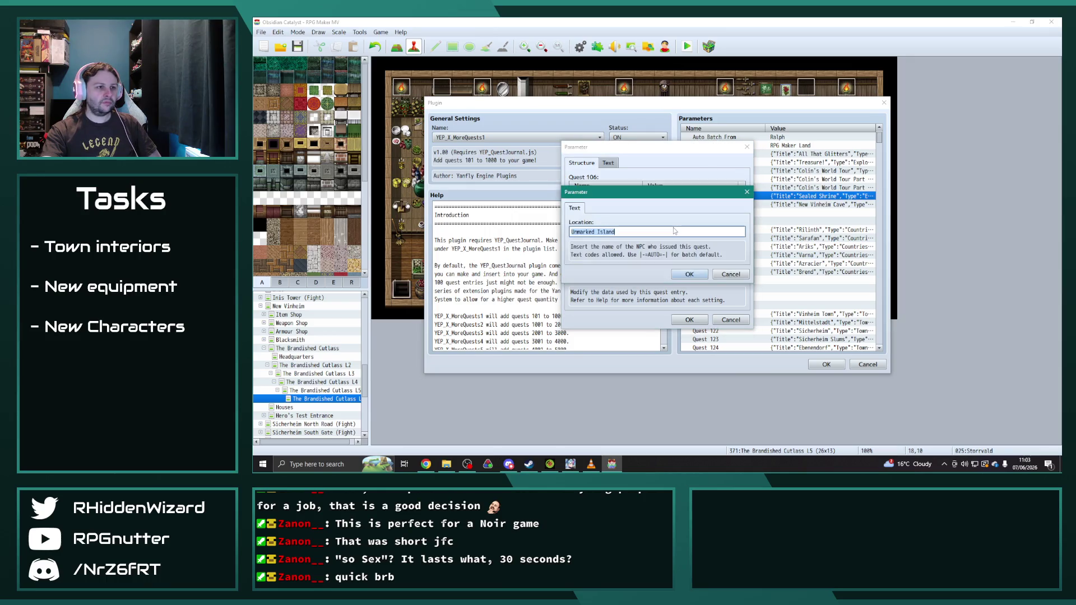
pyautogui.click(747, 191)
pyautogui.press('Down')
pyautogui.press('Return')
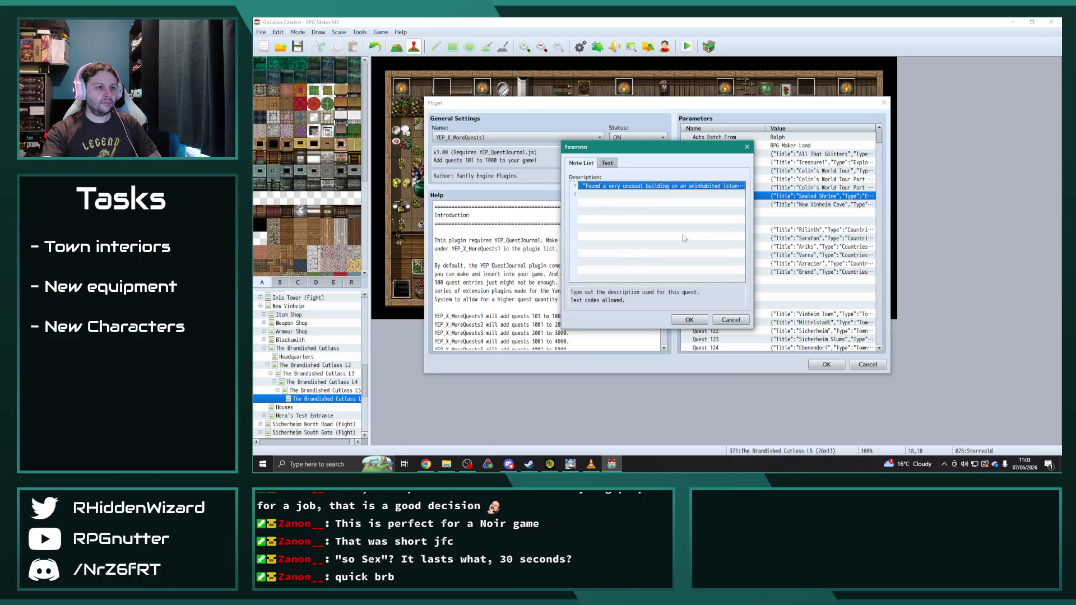
pyautogui.click(747, 147)
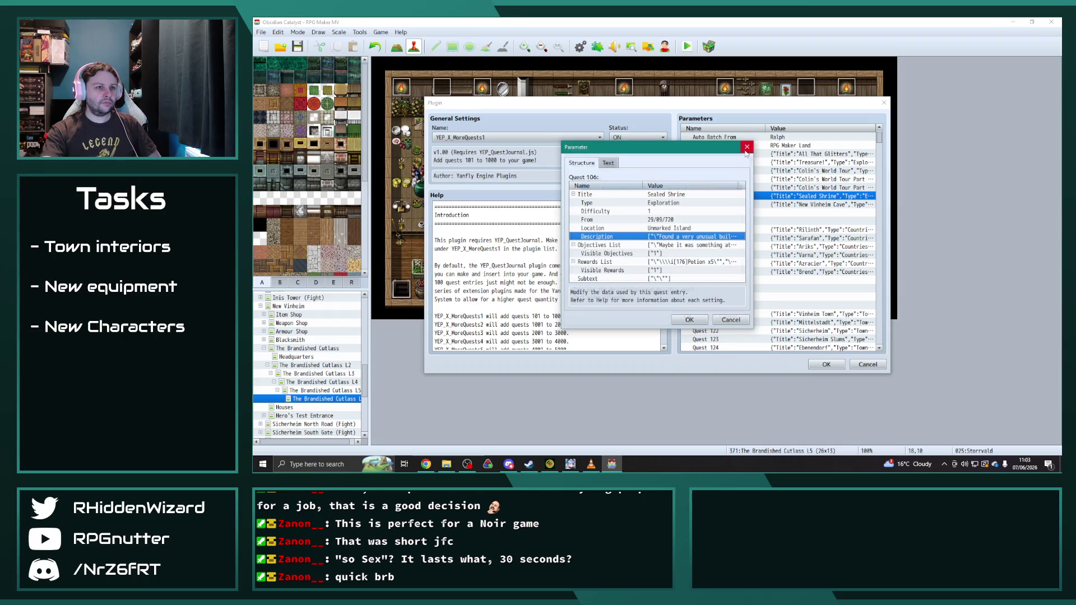
pyautogui.click(696, 324)
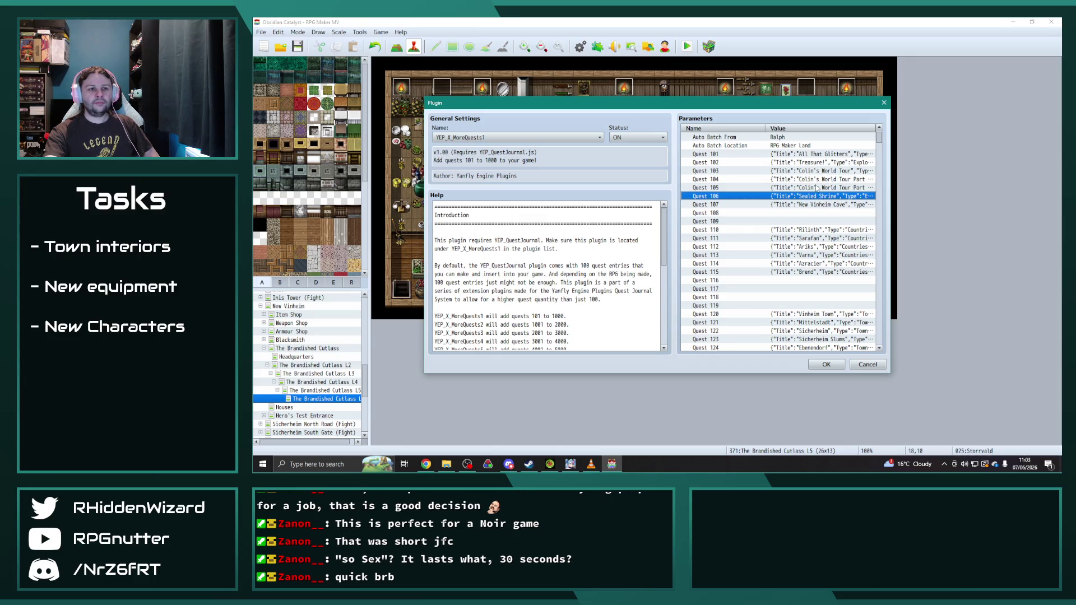
pyautogui.click(811, 213)
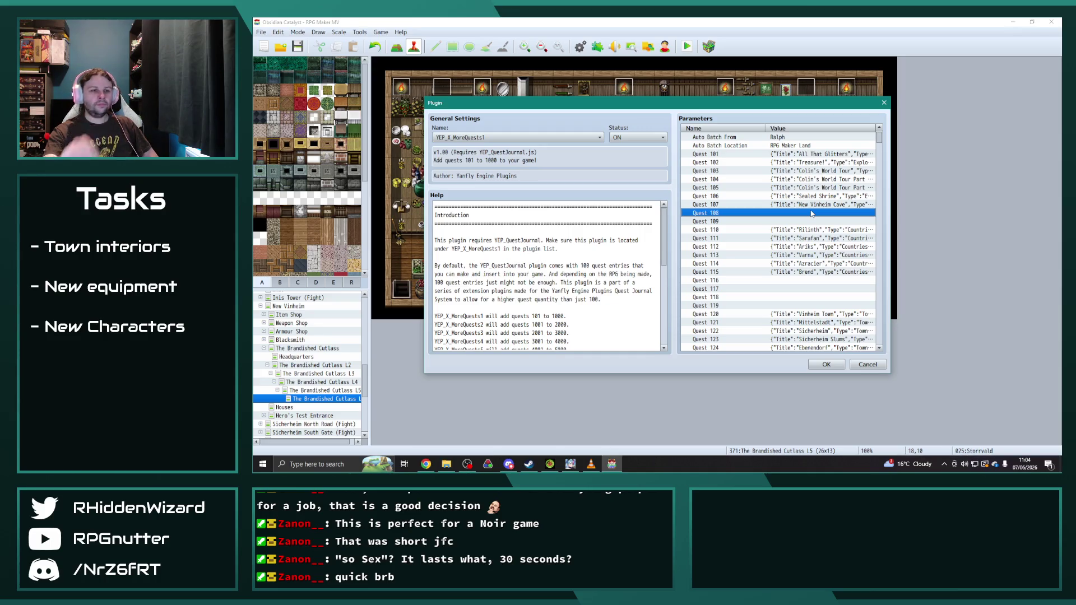
pyautogui.scroll(-1, 811, 213)
pyautogui.click(815, 264)
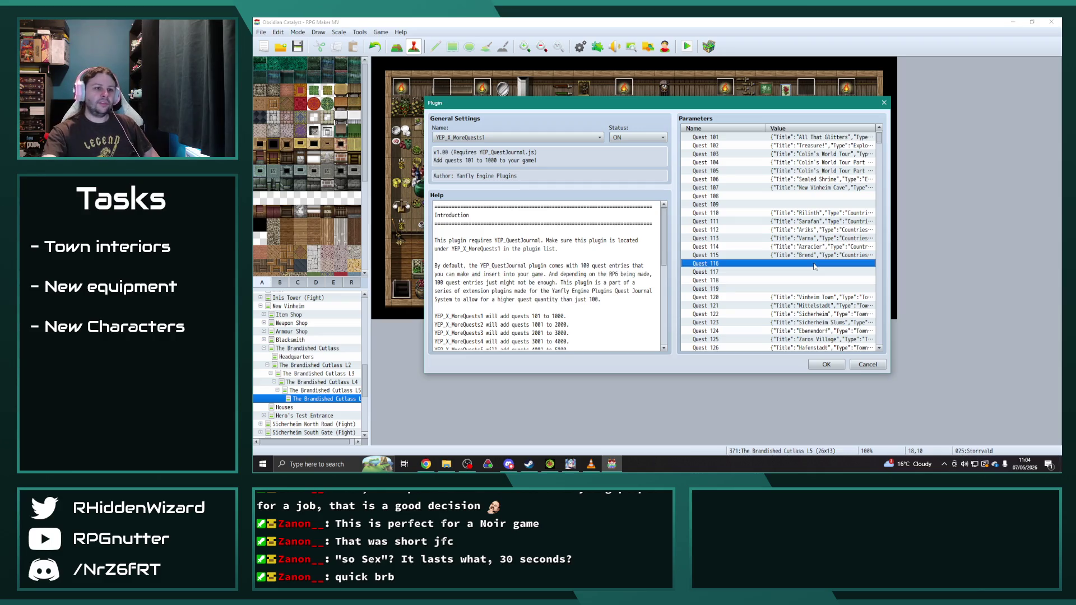
pyautogui.scroll(-7, 814, 266)
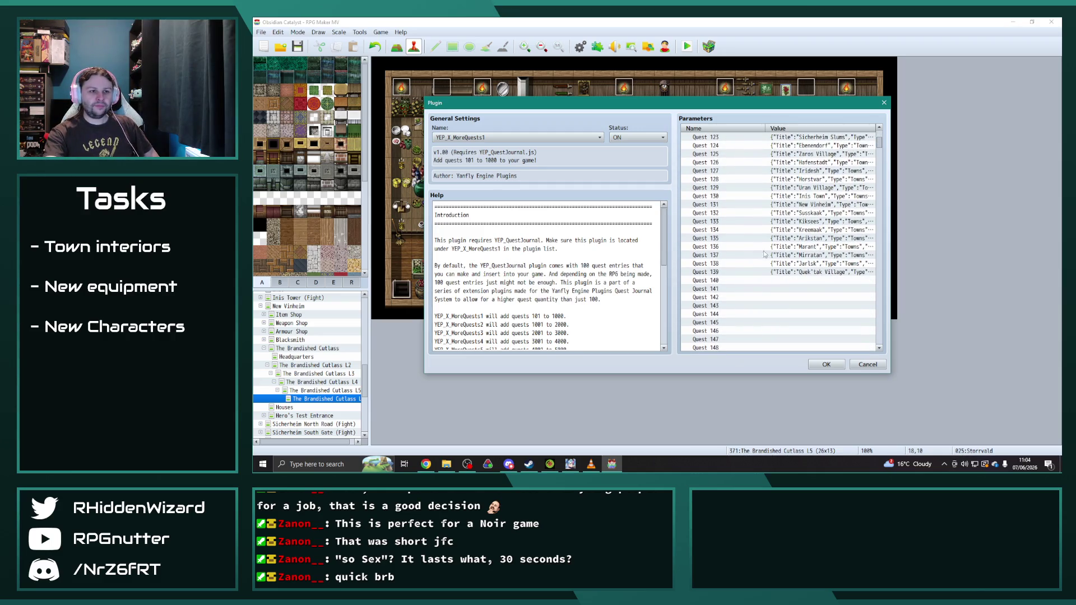
pyautogui.scroll(-3, 752, 259)
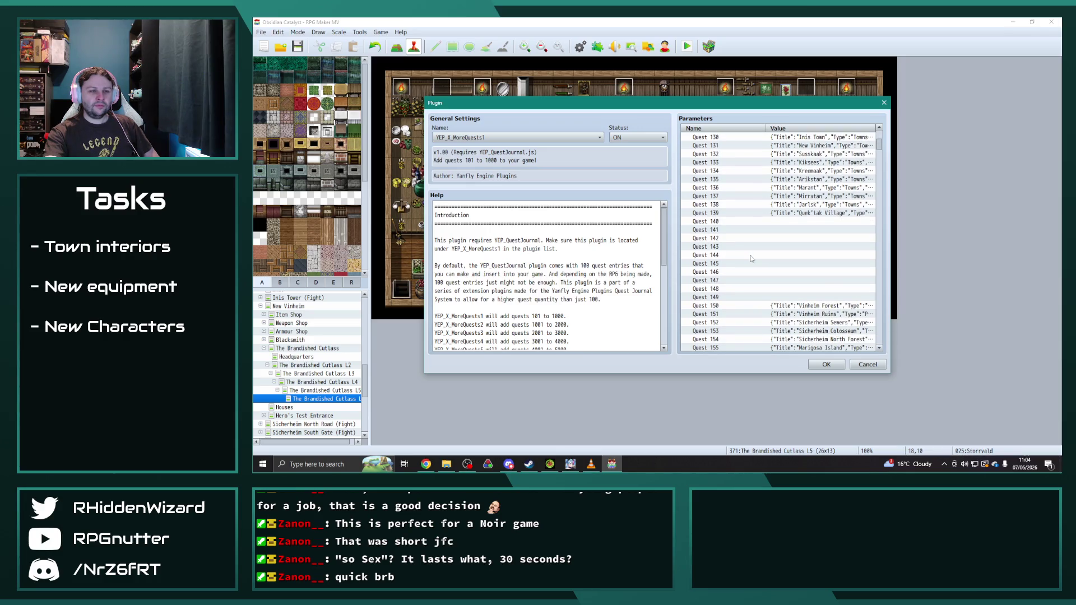
pyautogui.scroll(-1, 751, 259)
pyautogui.click(814, 224)
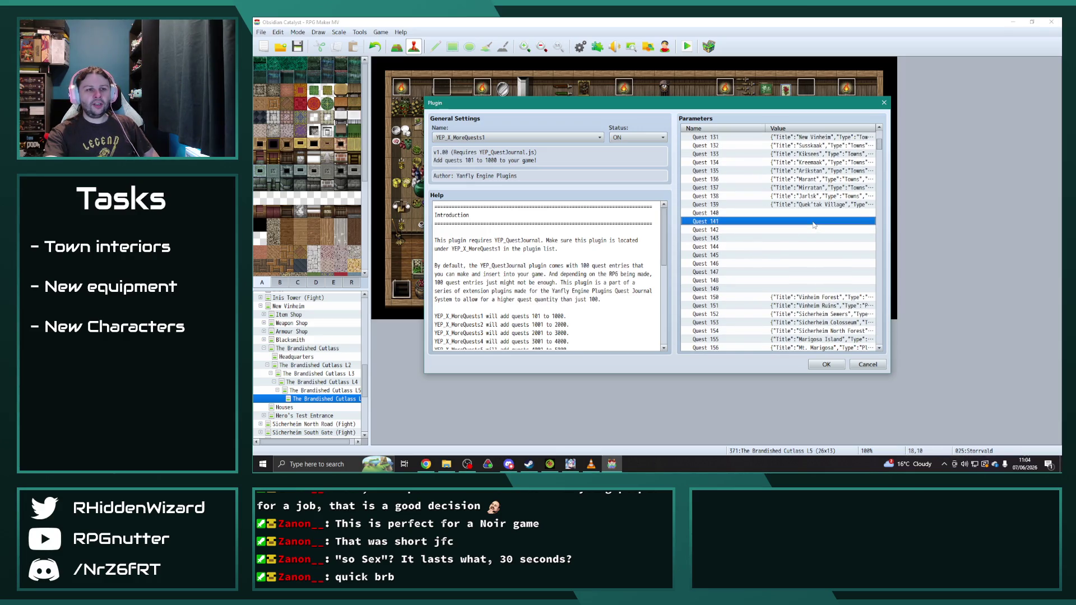
pyautogui.scroll(3, 814, 224)
pyautogui.scroll(-8, 807, 241)
pyautogui.scroll(-11, 747, 273)
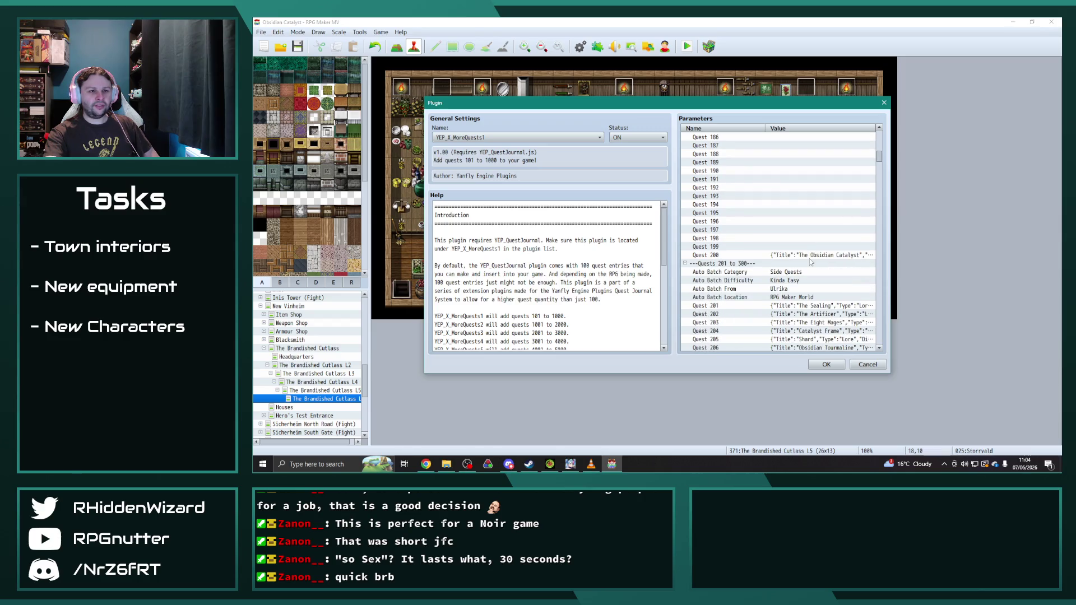
pyautogui.scroll(6, 805, 264)
pyautogui.scroll(-2, 806, 260)
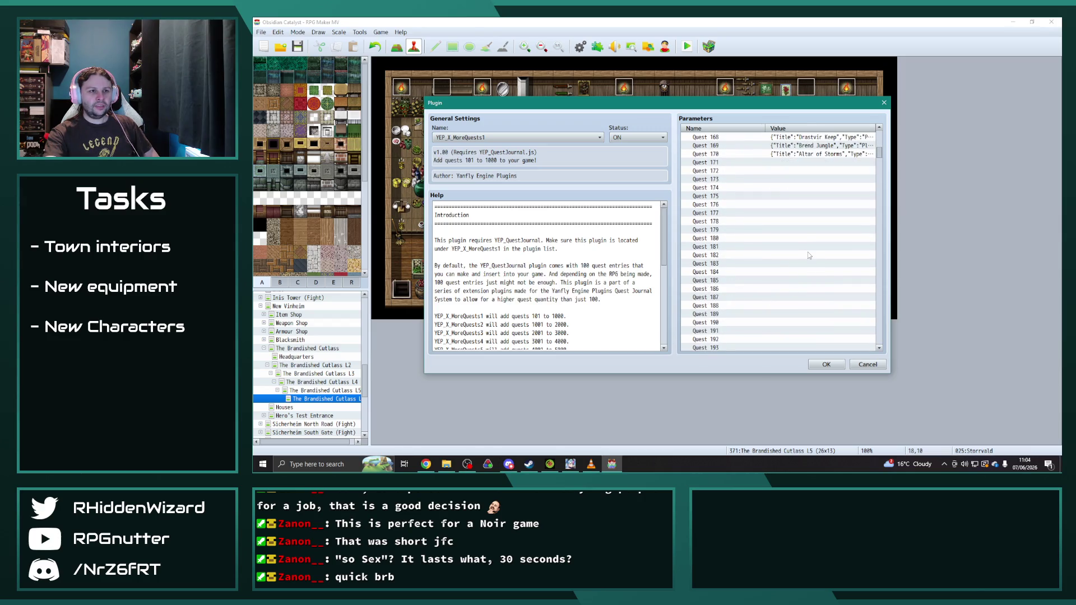
pyautogui.scroll(-6, 881, 156)
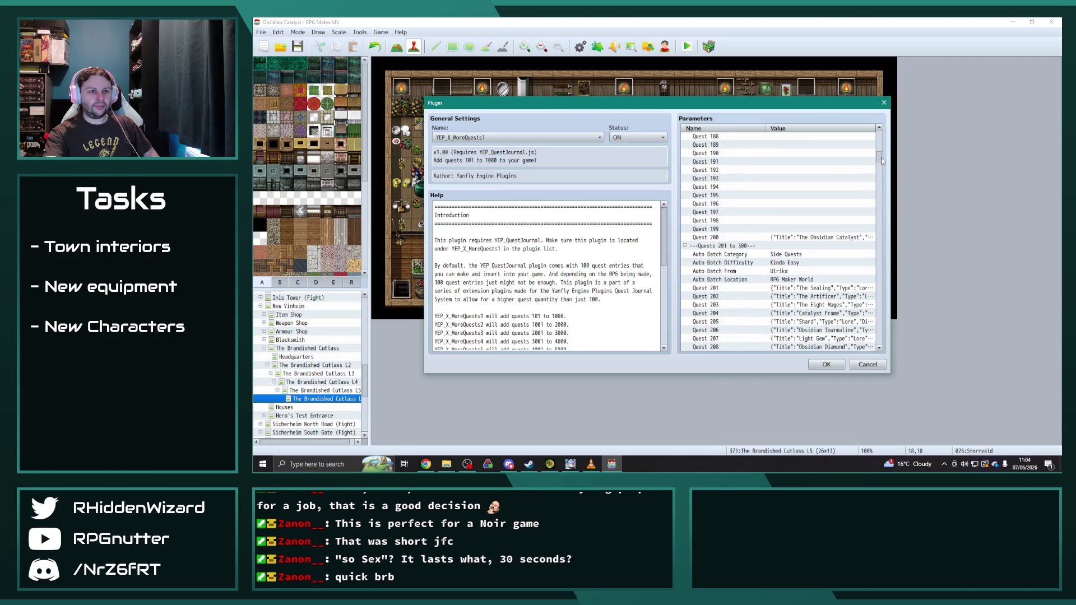
pyautogui.moveTo(882, 161); pyautogui.dragTo(883, 157)
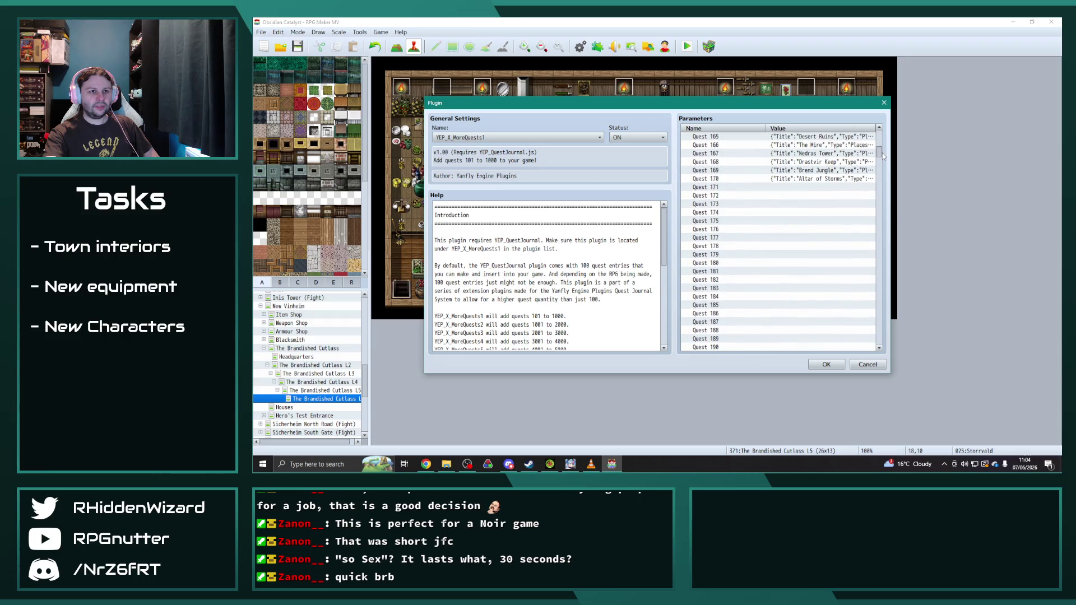
pyautogui.scroll(2, 790, 230)
pyautogui.click(795, 230)
pyautogui.scroll(1, 738, 182)
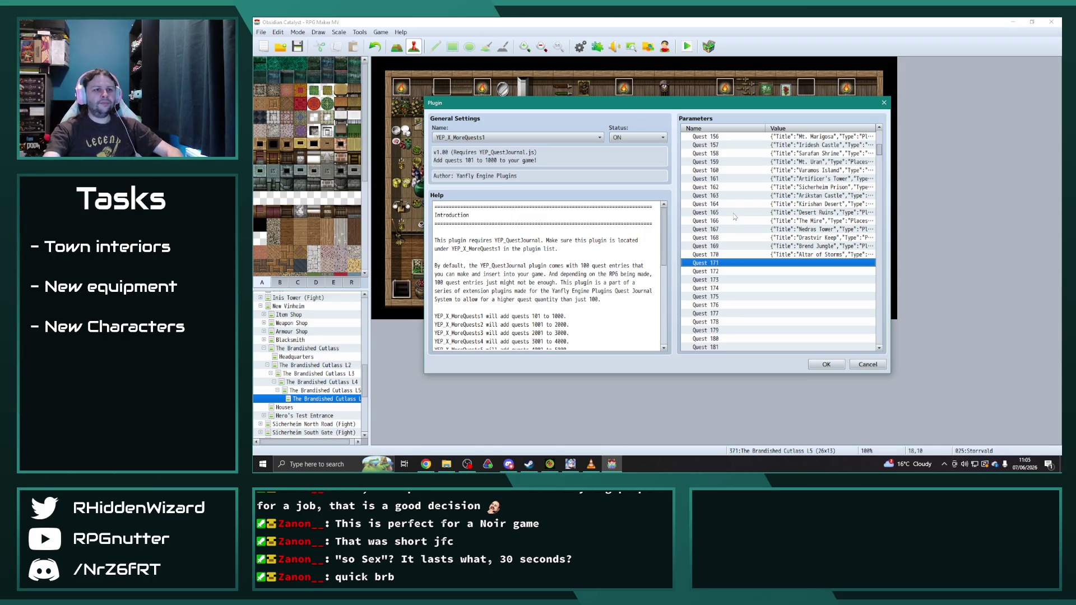
pyautogui.scroll(7, 735, 216)
pyautogui.scroll(8, 815, 178)
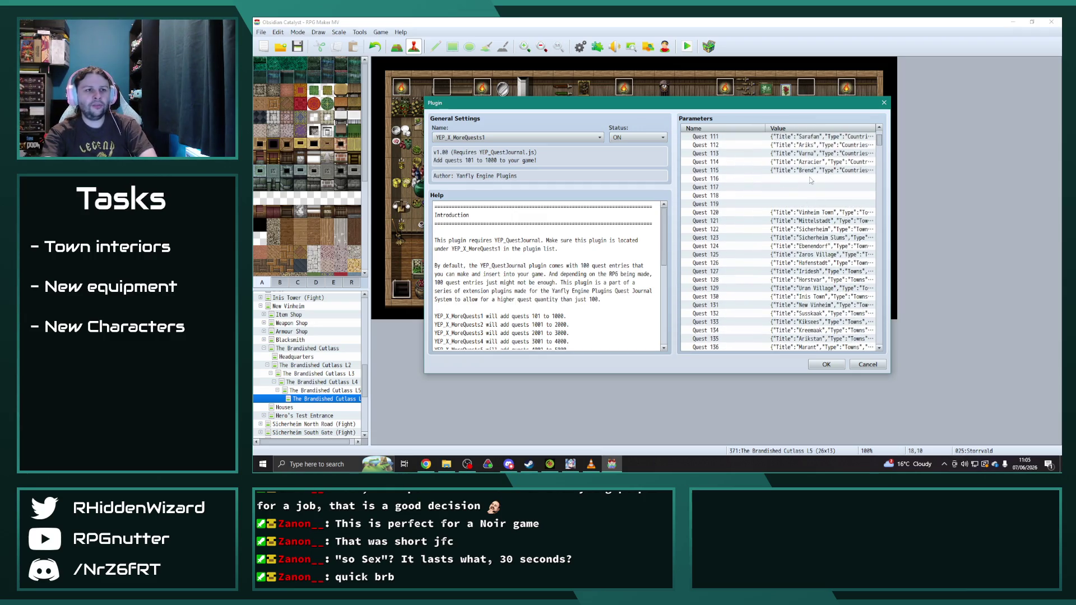
pyautogui.scroll(-13, 809, 177)
pyautogui.click(813, 312)
pyautogui.scroll(-2, 815, 246)
pyautogui.scroll(-12, 815, 246)
pyautogui.scroll(-2, 805, 238)
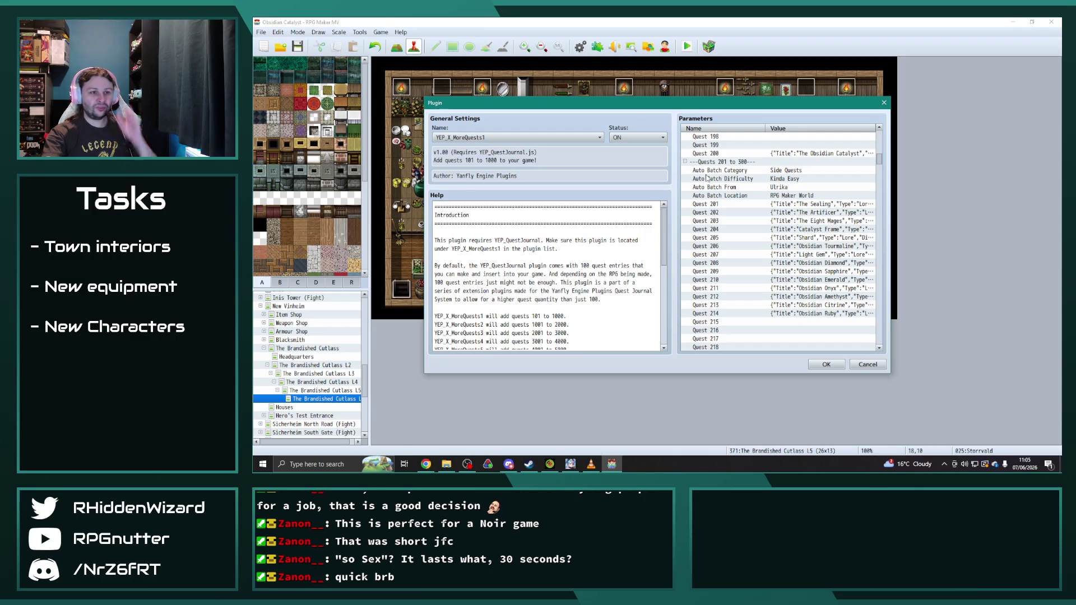
pyautogui.scroll(-4, 735, 254)
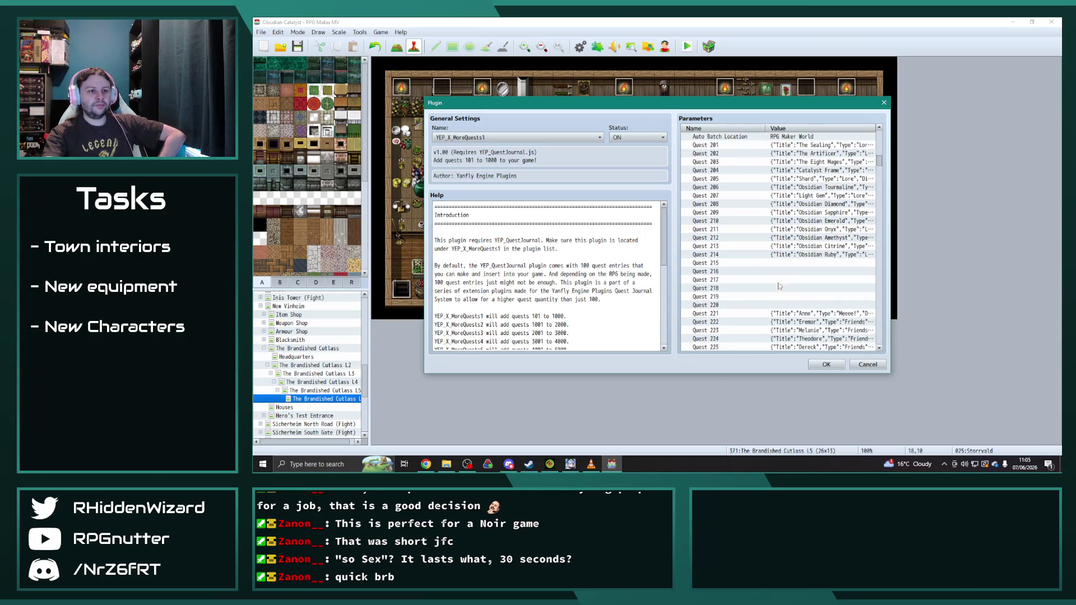
pyautogui.scroll(-11, 734, 254)
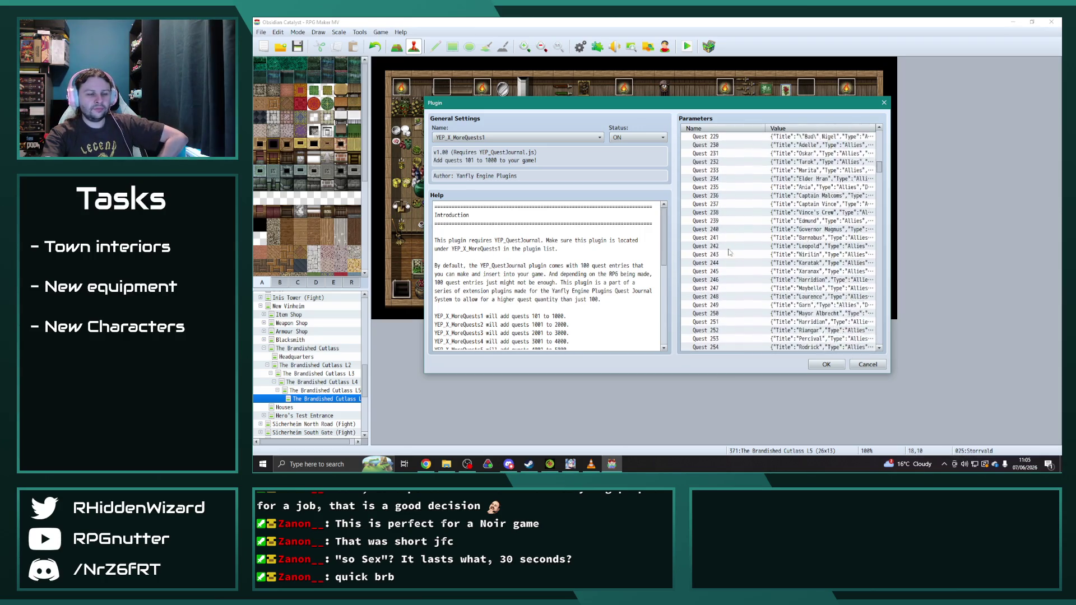
pyautogui.moveTo(882, 170); pyautogui.dragTo(873, 298)
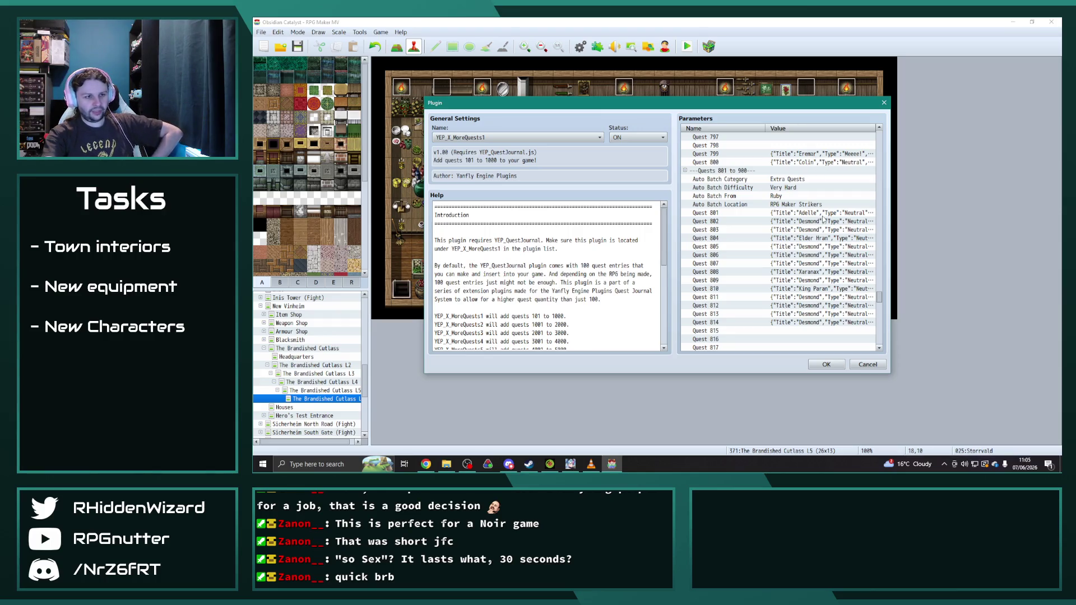
# - Check Quest 814's entry, then open Quest 815 and review its description lines unchanged
pyautogui.doubleClick(821, 323)
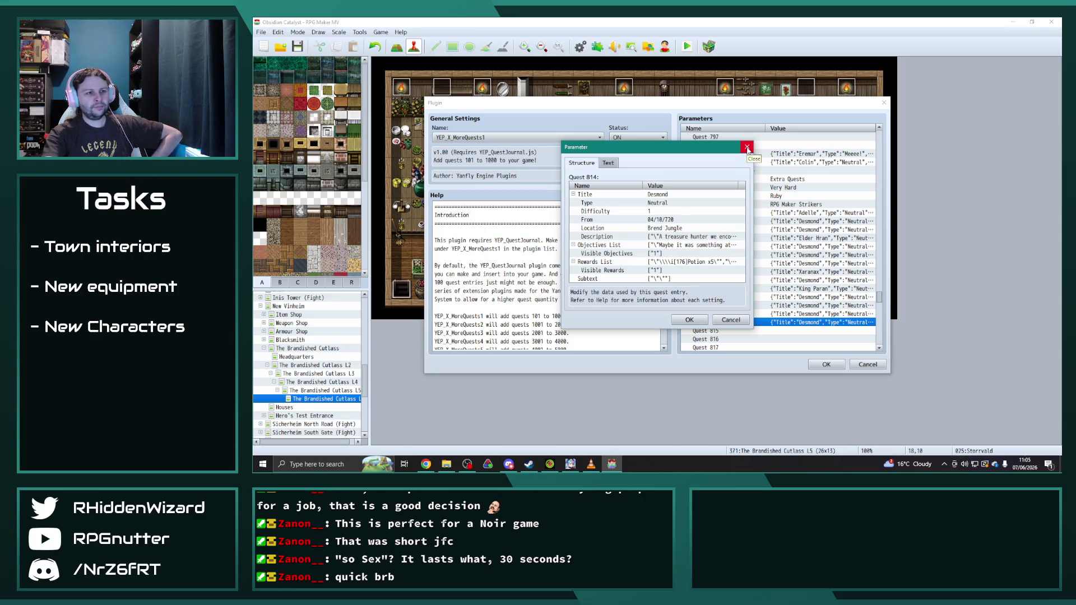
pyautogui.click(748, 147)
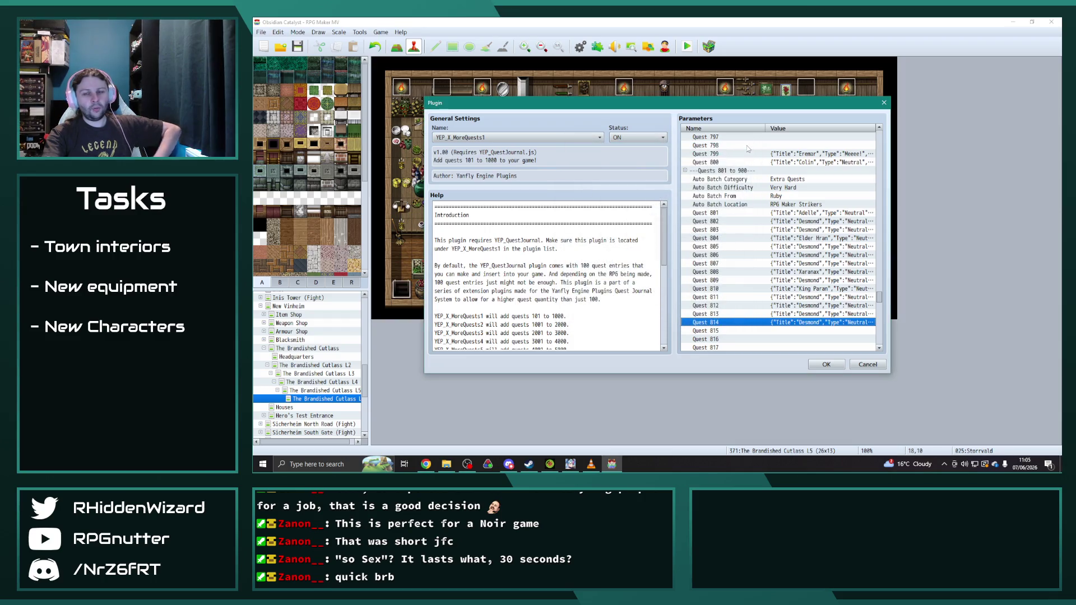
pyautogui.scroll(-1, 800, 301)
pyautogui.scroll(-1, 800, 301)
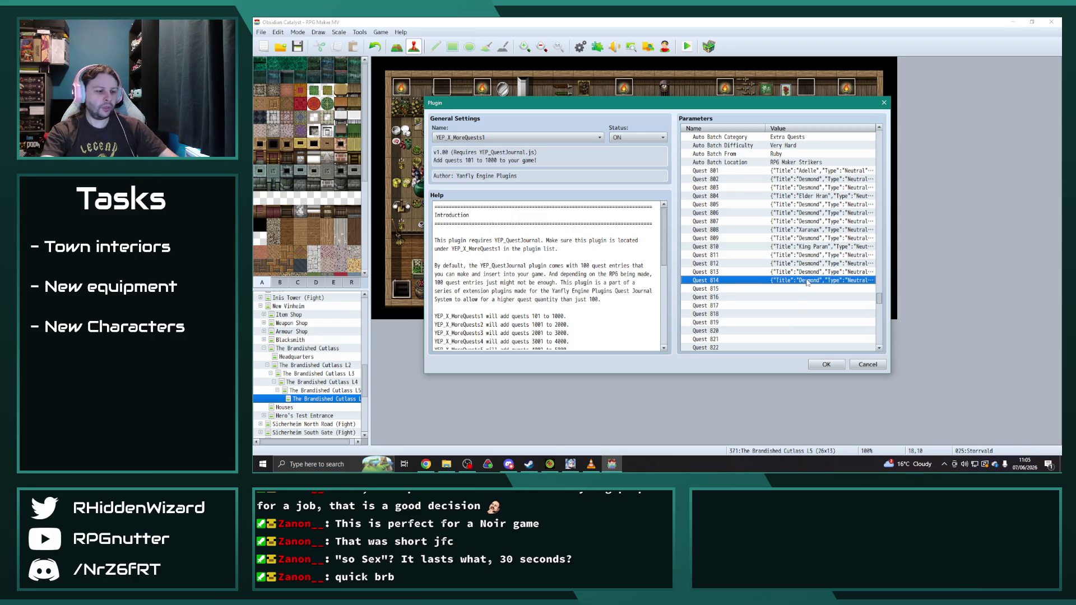
pyautogui.click(809, 287)
pyautogui.doubleClick(811, 289)
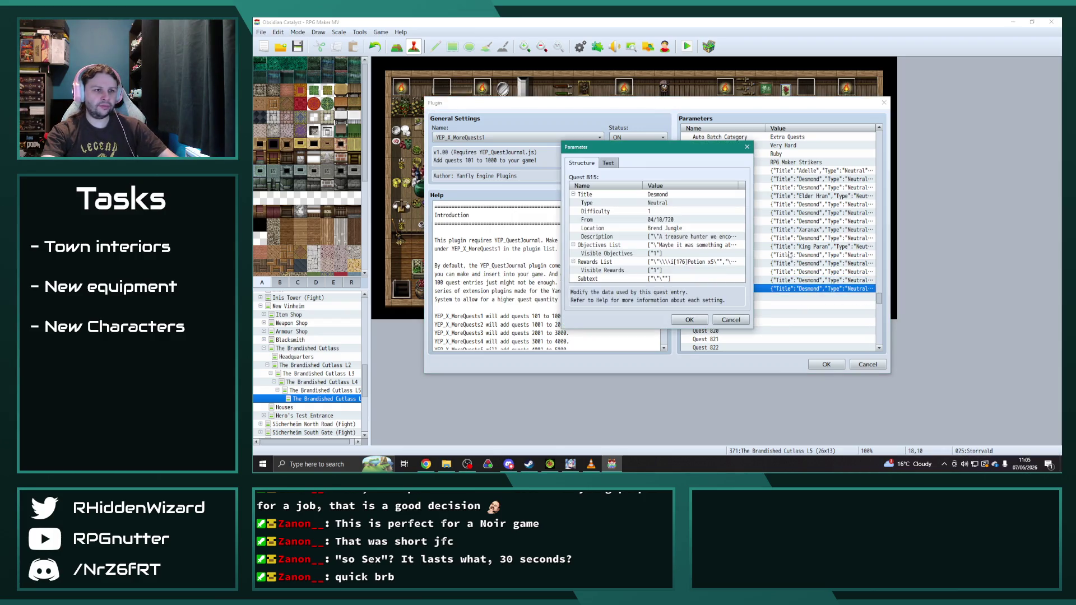
pyautogui.doubleClick(687, 240)
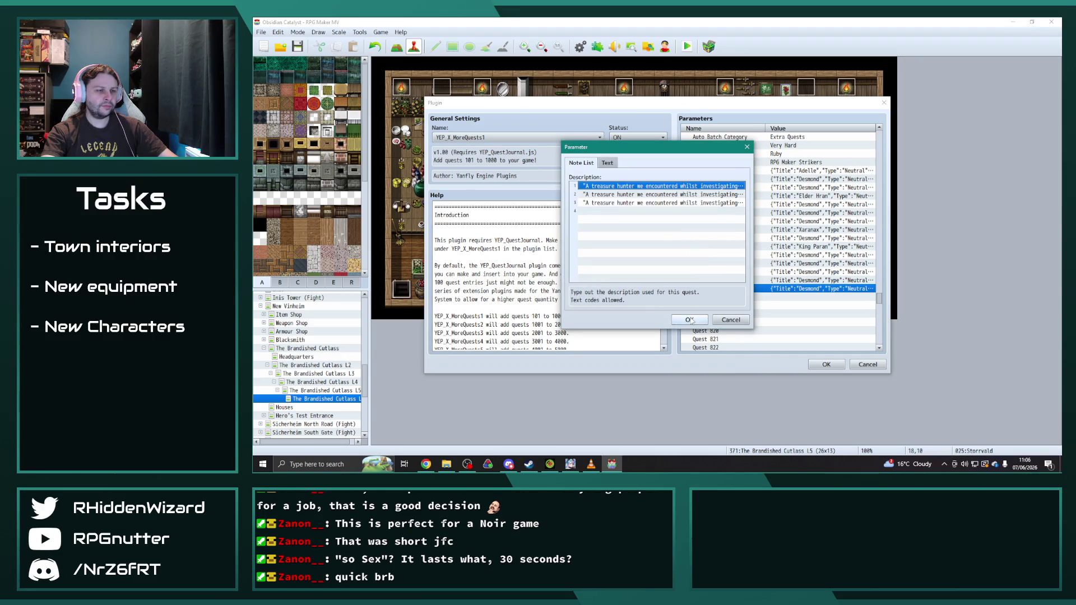
pyautogui.click(694, 320)
pyautogui.doubleClick(705, 237)
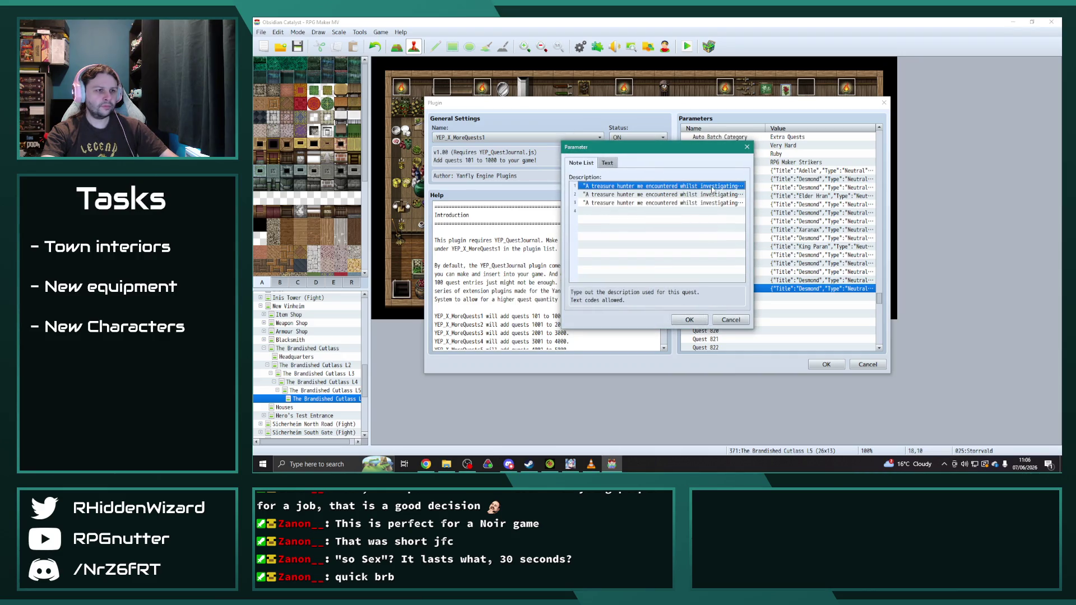
pyautogui.doubleClick(712, 187)
pyautogui.click(690, 305)
pyautogui.click(690, 320)
# - Change Quest 815's From date to 05/10/720 and its location to Lorinar
pyautogui.doubleClick(666, 221)
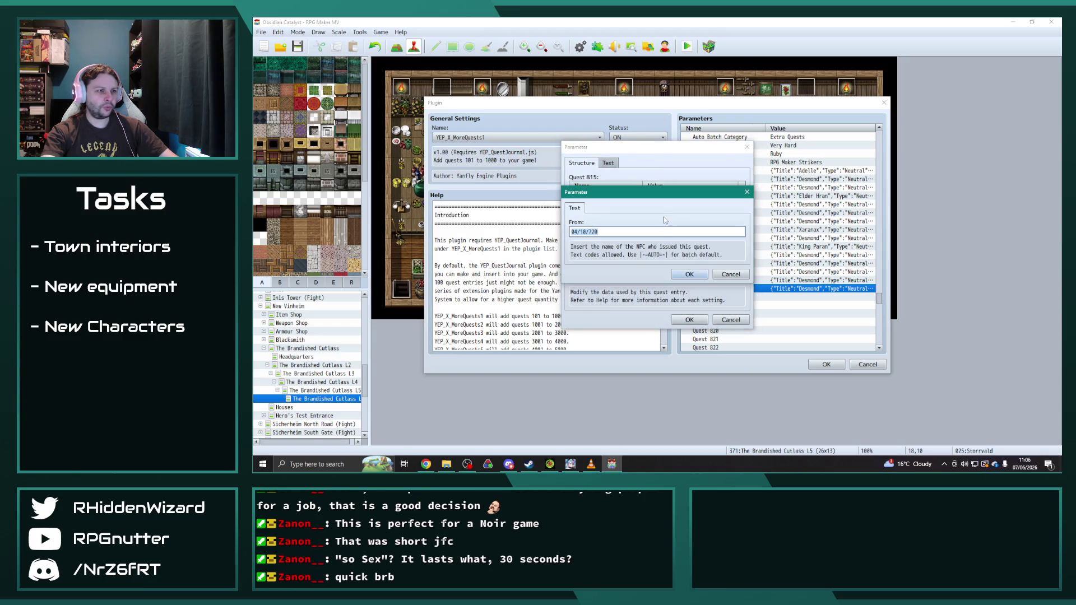
pyautogui.click(579, 232)
pyautogui.press('BackSpace')
pyautogui.write('5')
pyautogui.click(682, 276)
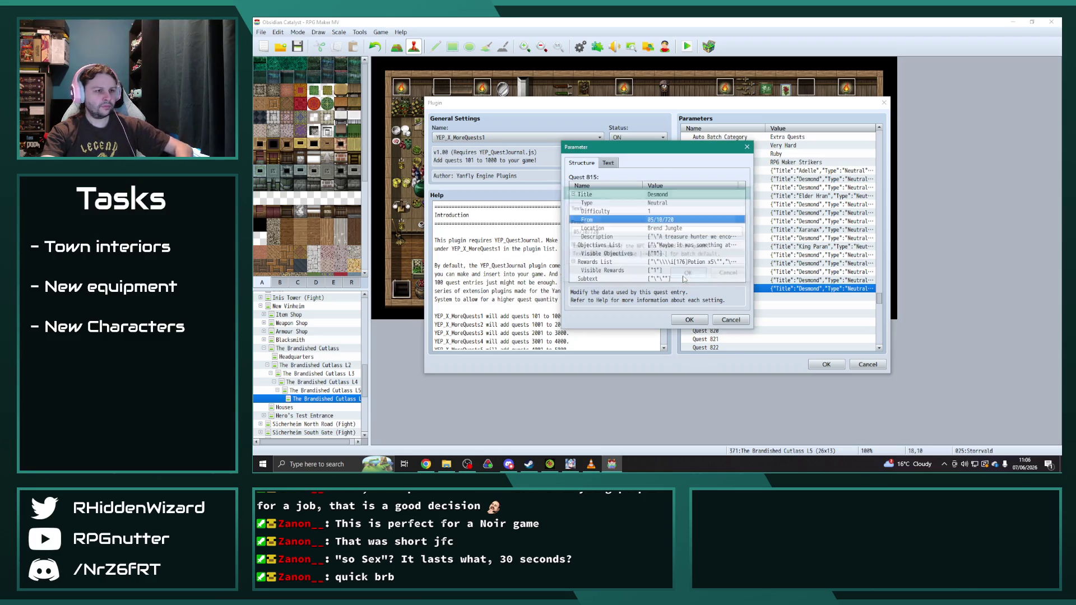
pyautogui.doubleClick(676, 229)
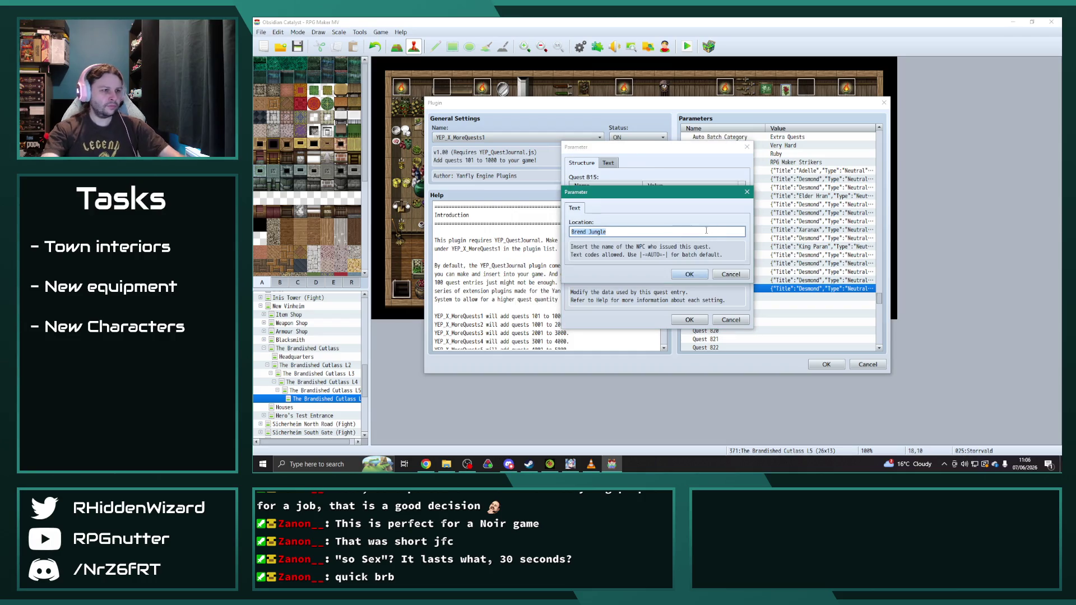
pyautogui.write('Lorinar')
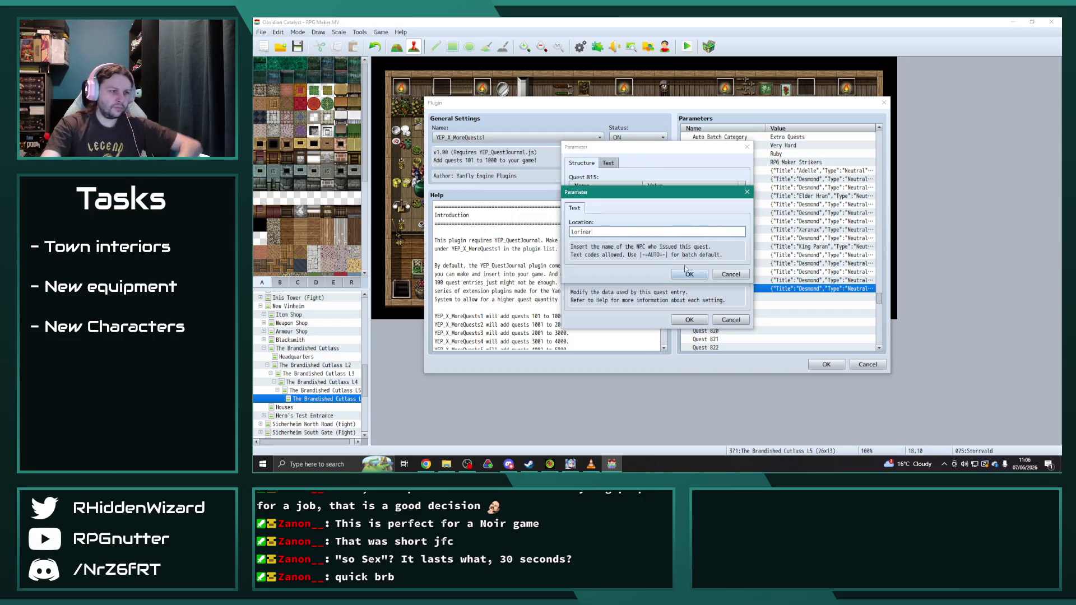
pyautogui.click(703, 274)
pyautogui.click(703, 324)
pyautogui.scroll(-1, 861, 332)
# - Scroll the plugin's parameter list up to Quests 282–300 and select Quest 282
pyautogui.moveTo(879, 299); pyautogui.dragTo(887, 181)
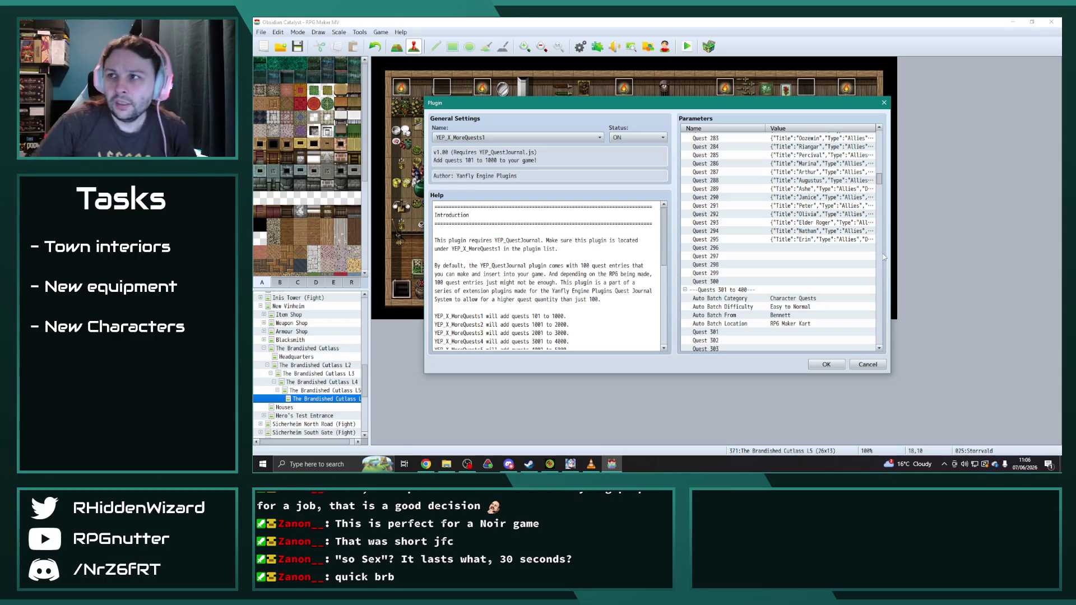
pyautogui.hotkey('alt', 'Tab')
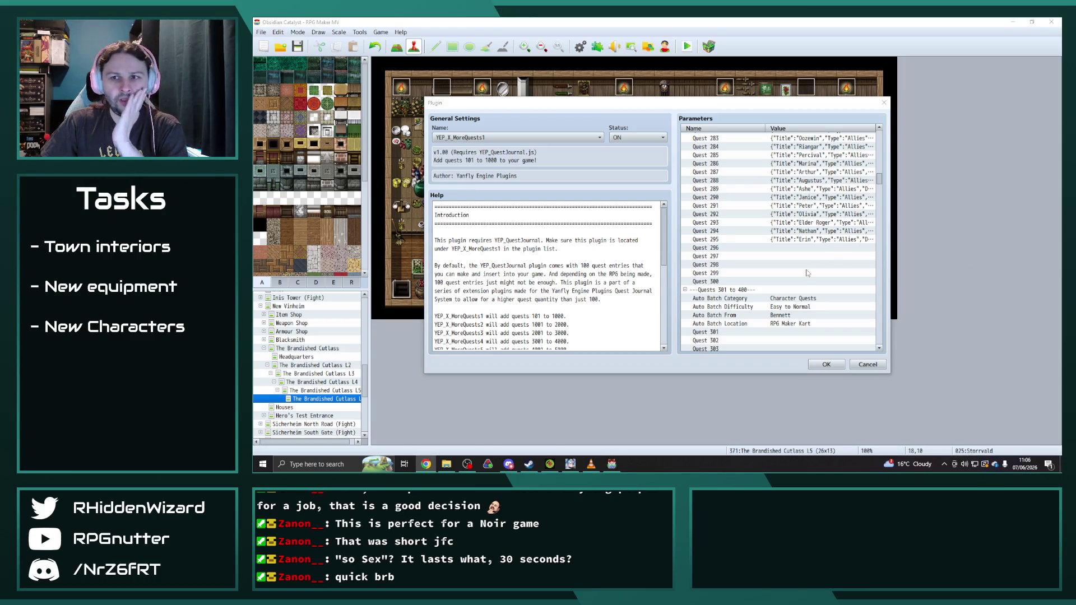
pyautogui.scroll(1, 807, 273)
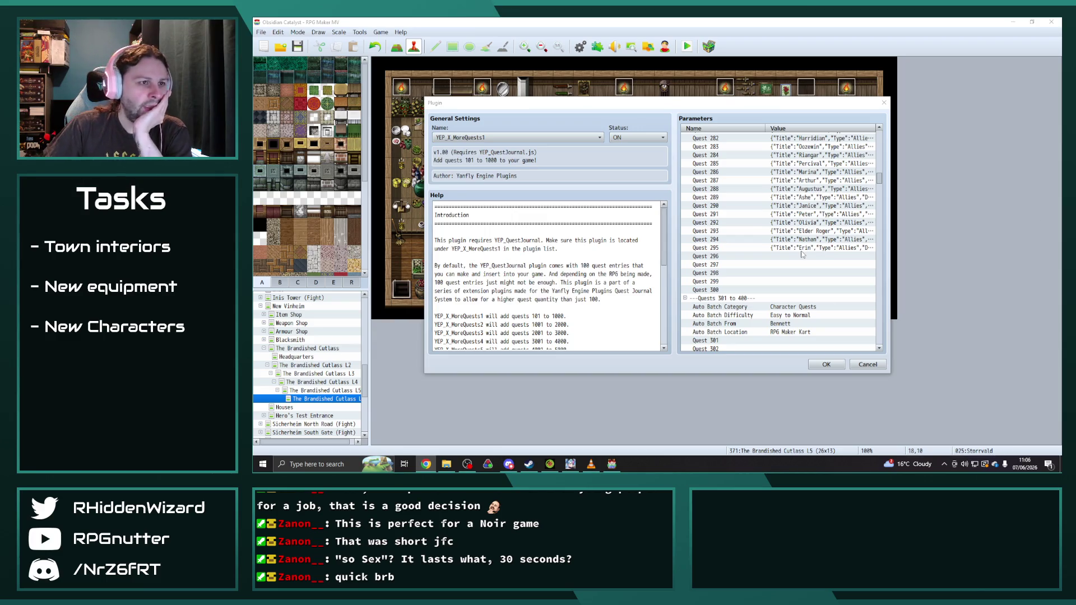
pyautogui.click(813, 139)
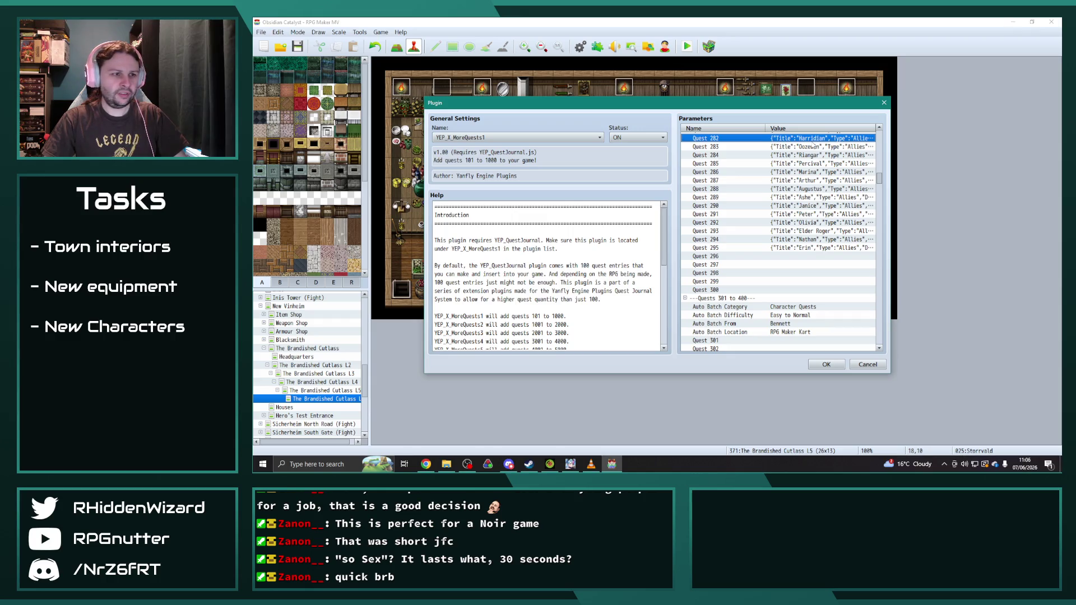
# - Copy Harridian's Quest 282 into Quest 296 with its From date set to 05/10/720
pyautogui.click(818, 223)
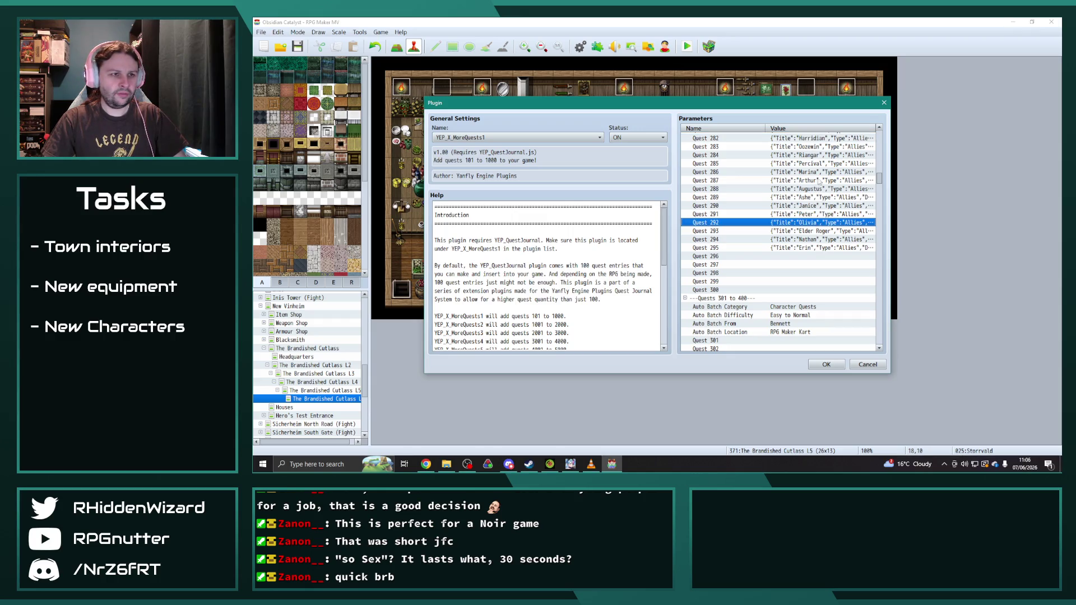
pyautogui.click(819, 138)
pyautogui.hotkey('ctrl', 'c')
pyautogui.click(812, 257)
pyautogui.hotkey('ctrl', 'v')
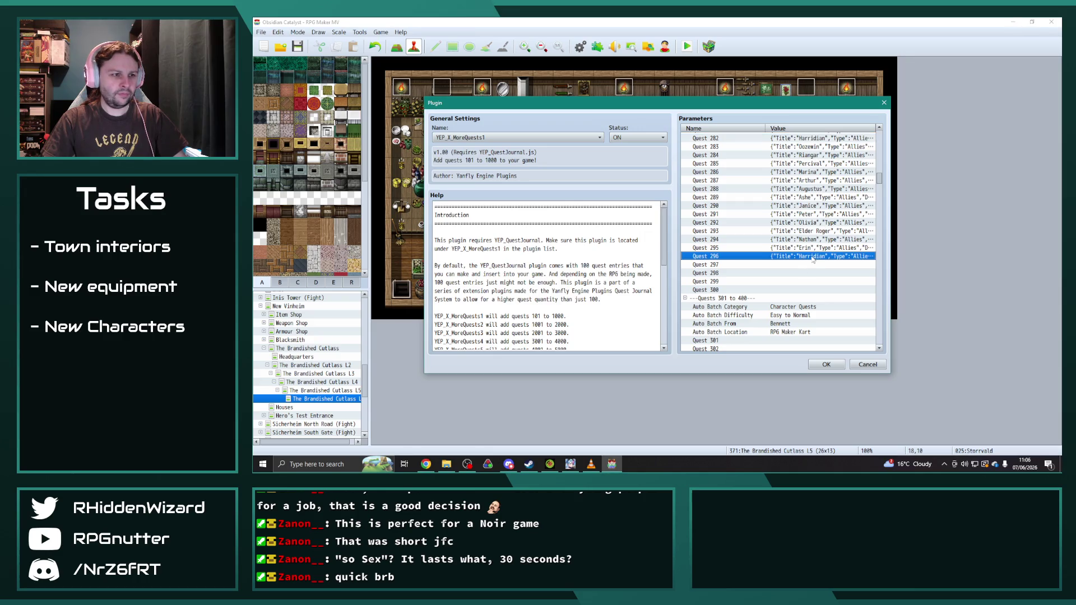
pyautogui.doubleClick(813, 258)
pyautogui.doubleClick(608, 221)
pyautogui.click(578, 231)
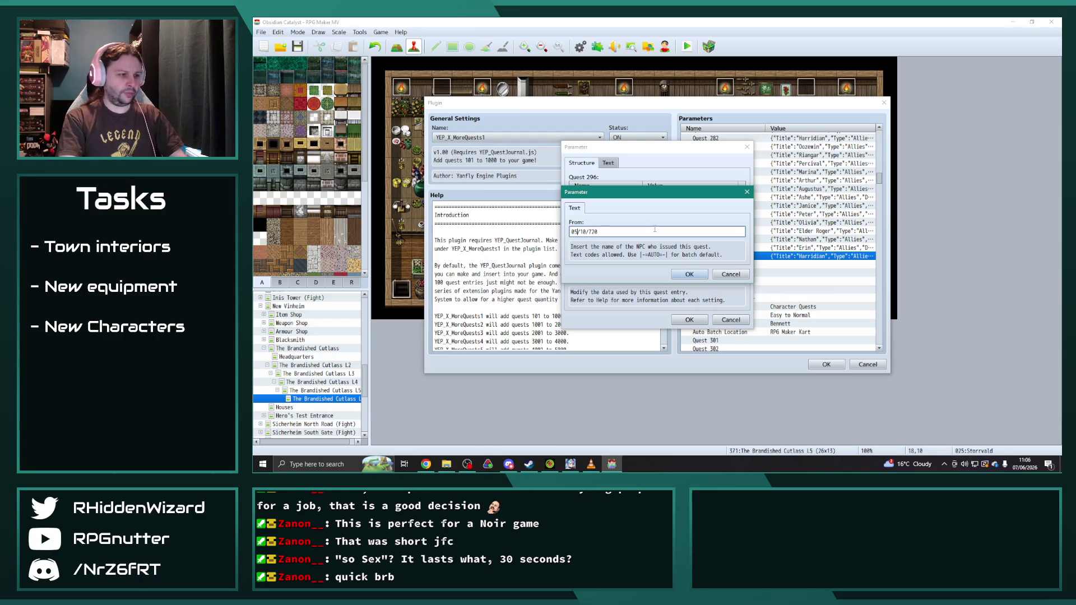
pyautogui.click(688, 277)
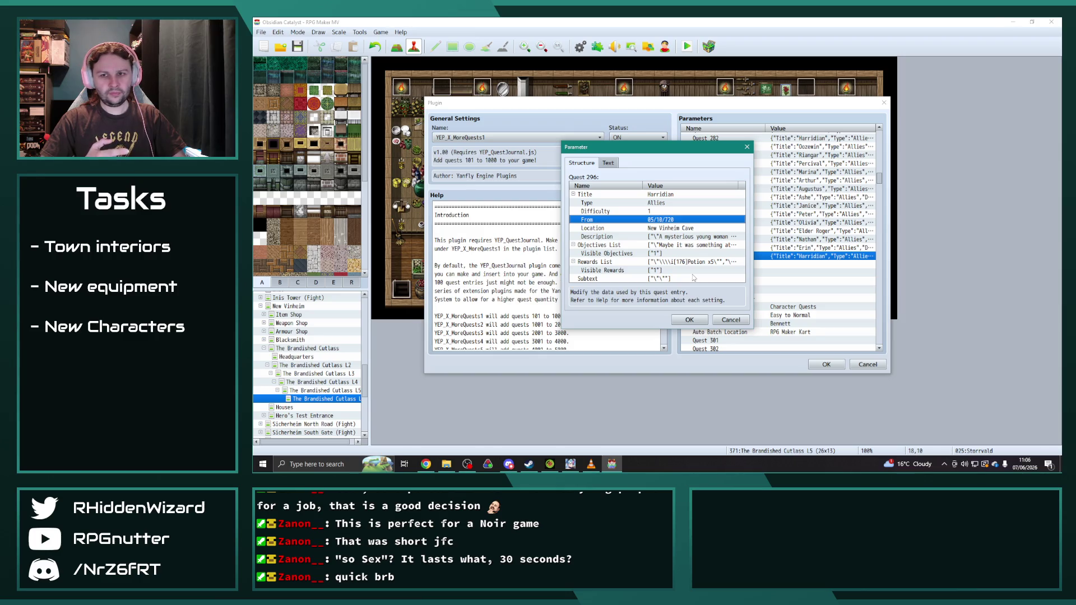
pyautogui.click(689, 320)
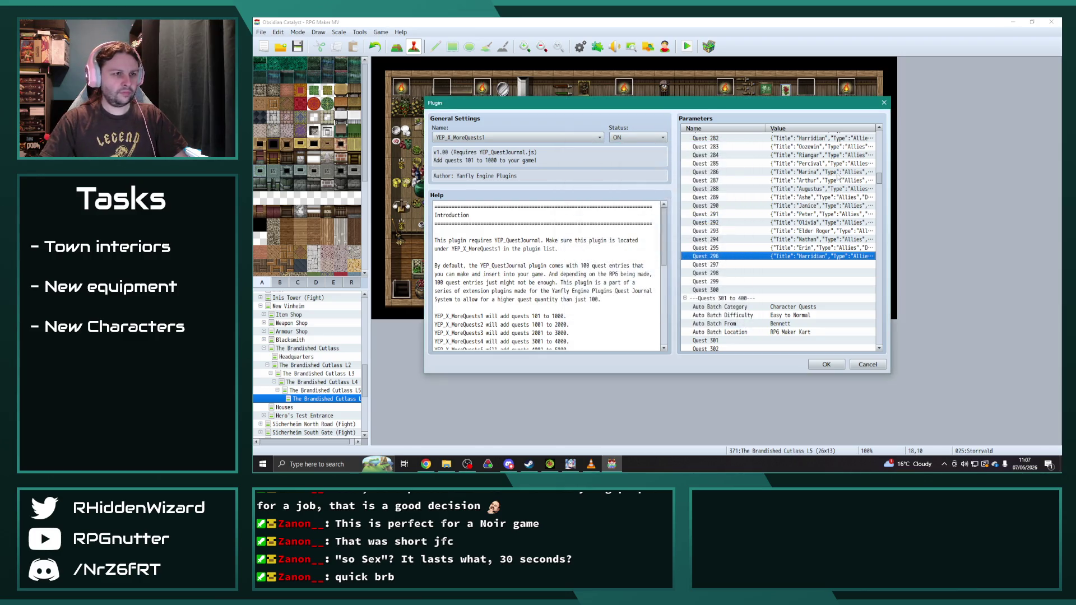
# - Fill Quest 297 from Quest 283 and change its From date to 05/10/720
pyautogui.click(822, 147)
pyautogui.doubleClick(810, 265)
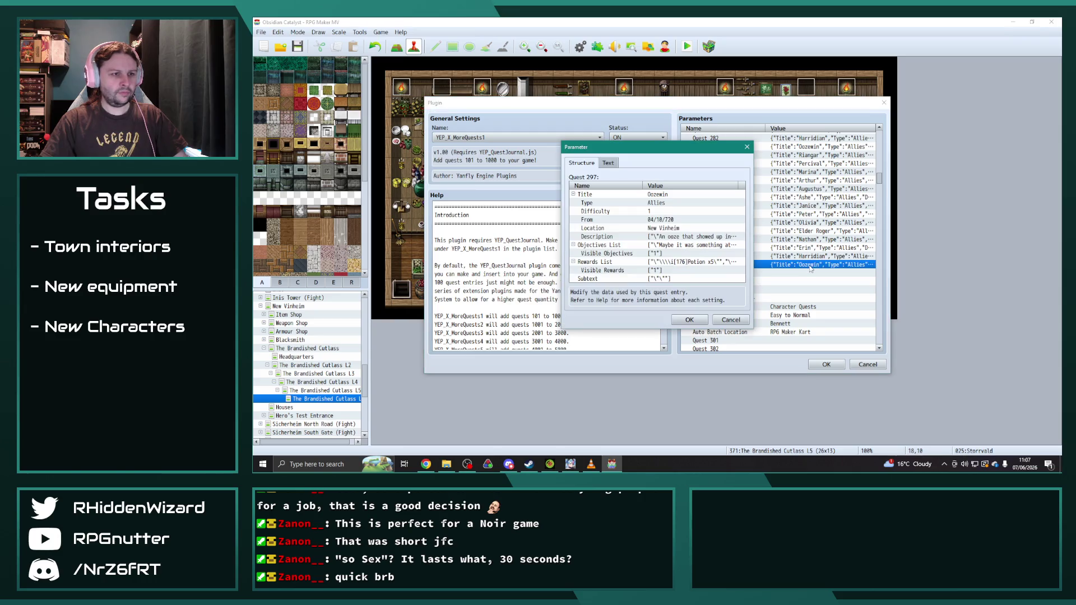
pyautogui.doubleClick(574, 215)
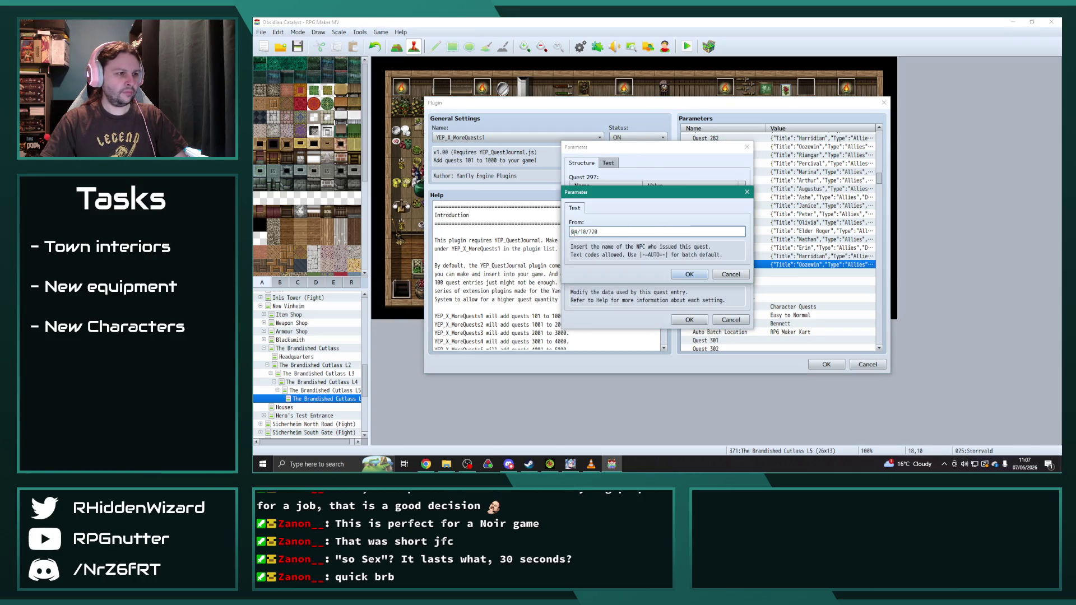
pyautogui.press('Delete')
pyautogui.write('5')
pyautogui.click(689, 274)
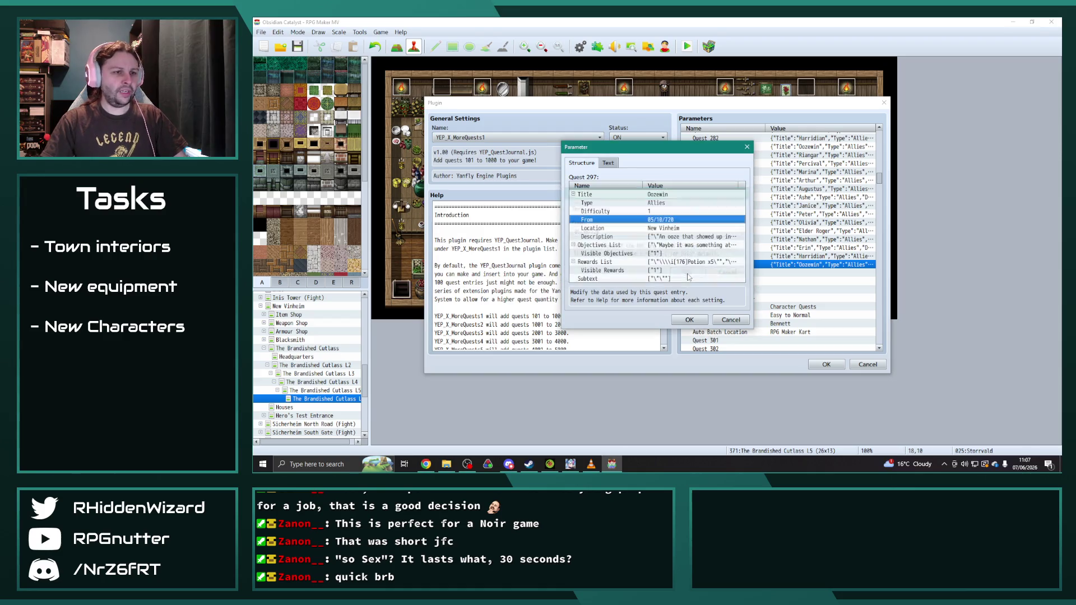
pyautogui.doubleClick(678, 222)
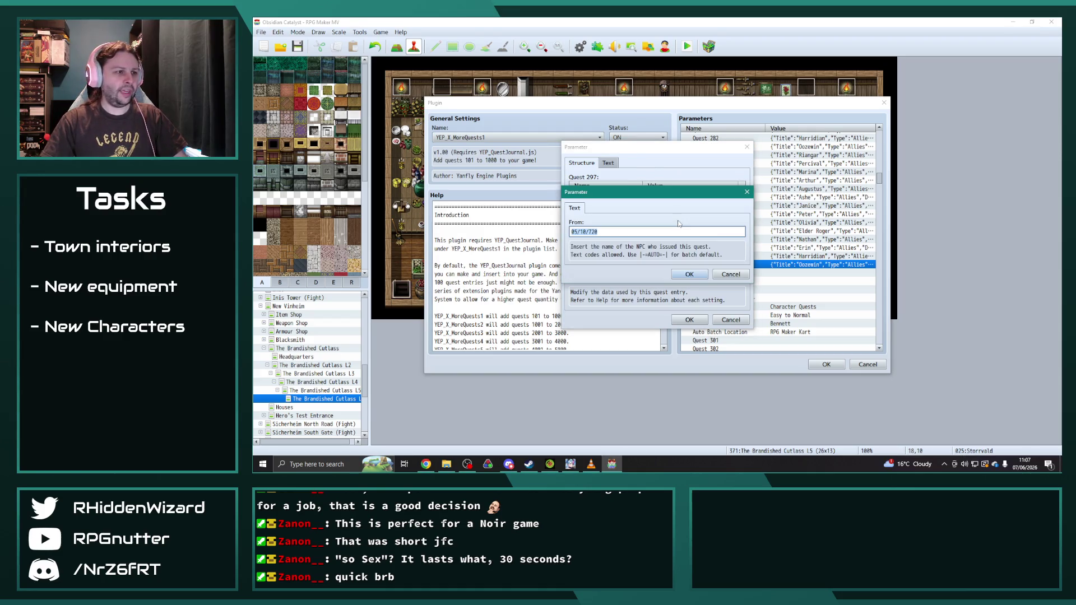
pyautogui.click(687, 274)
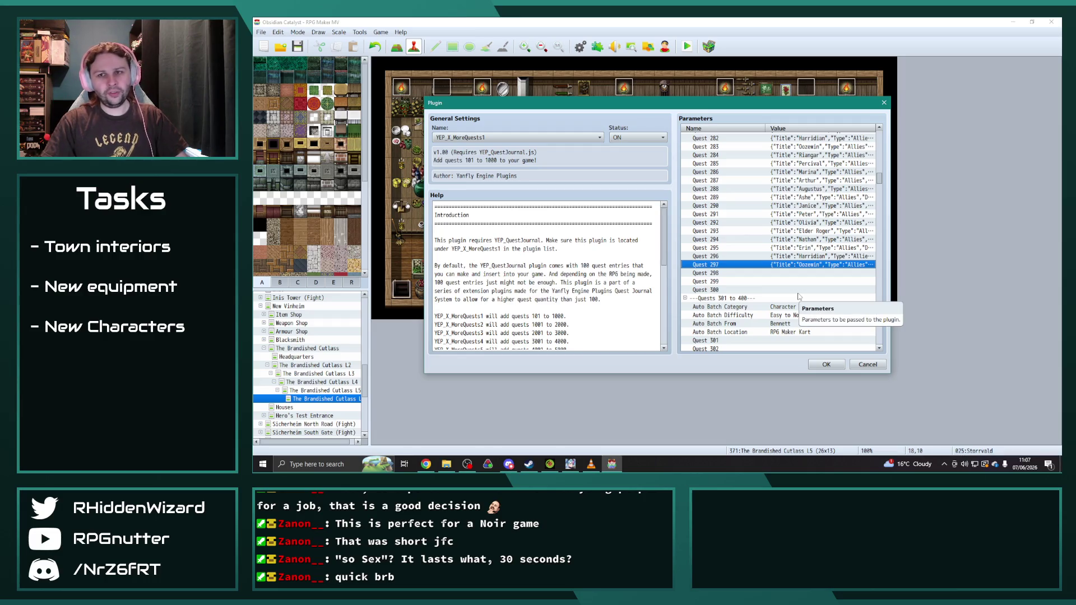
# - Copy Riangar's Quest 284 into Quest 298 with its From date set to 05/10/720
pyautogui.click(818, 156)
pyautogui.hotkey('ctrl', 'c')
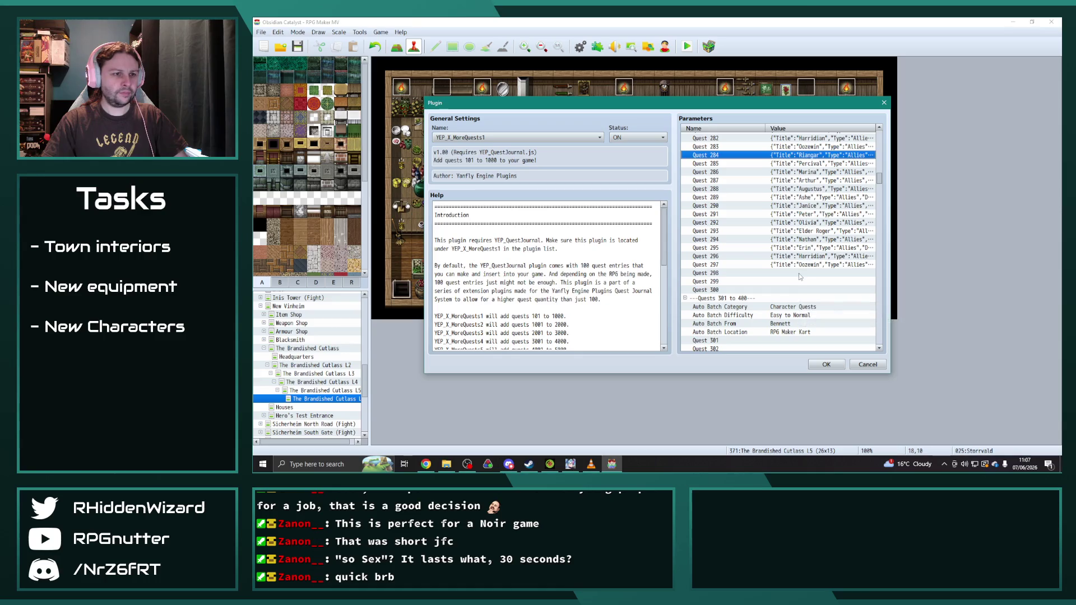
pyautogui.click(728, 273)
pyautogui.hotkey('ctrl', 'v')
pyautogui.doubleClick(728, 273)
pyautogui.doubleClick(667, 220)
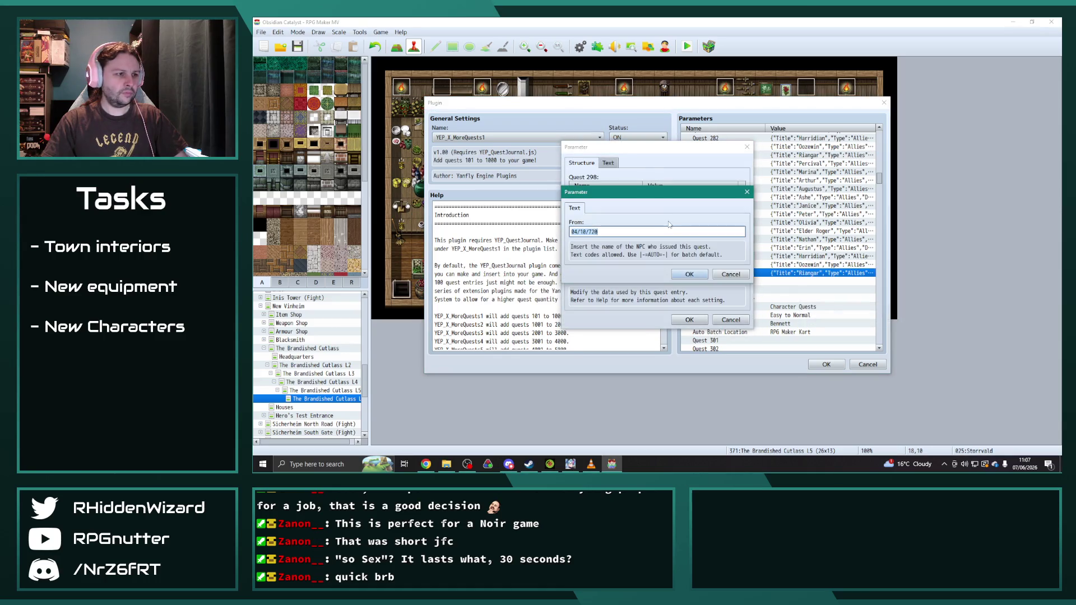
pyautogui.click(575, 232)
pyautogui.press('Delete')
pyautogui.write('5')
pyautogui.click(688, 274)
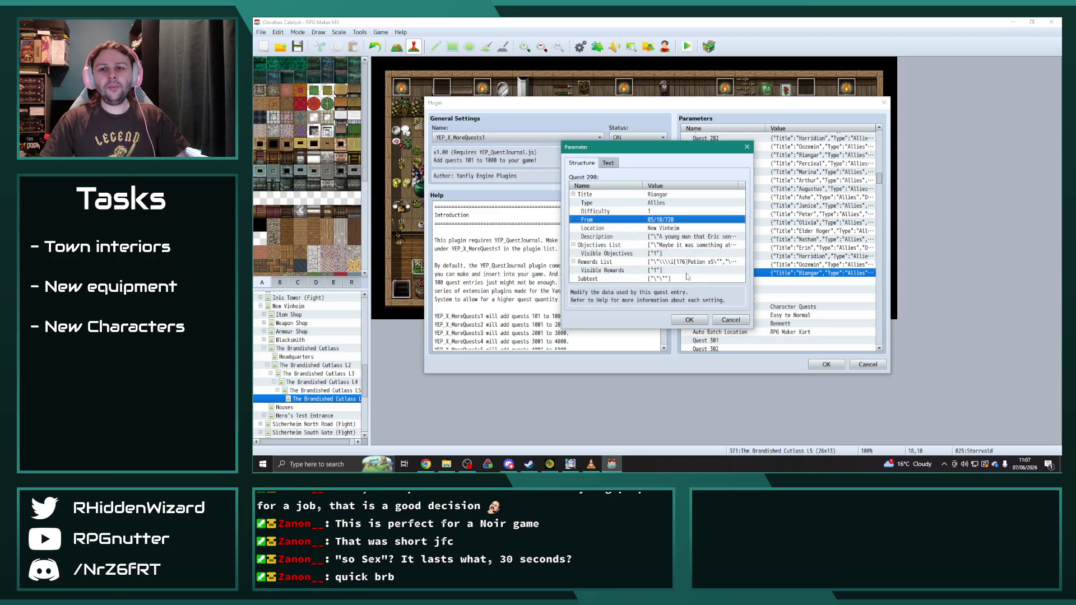
pyautogui.click(684, 318)
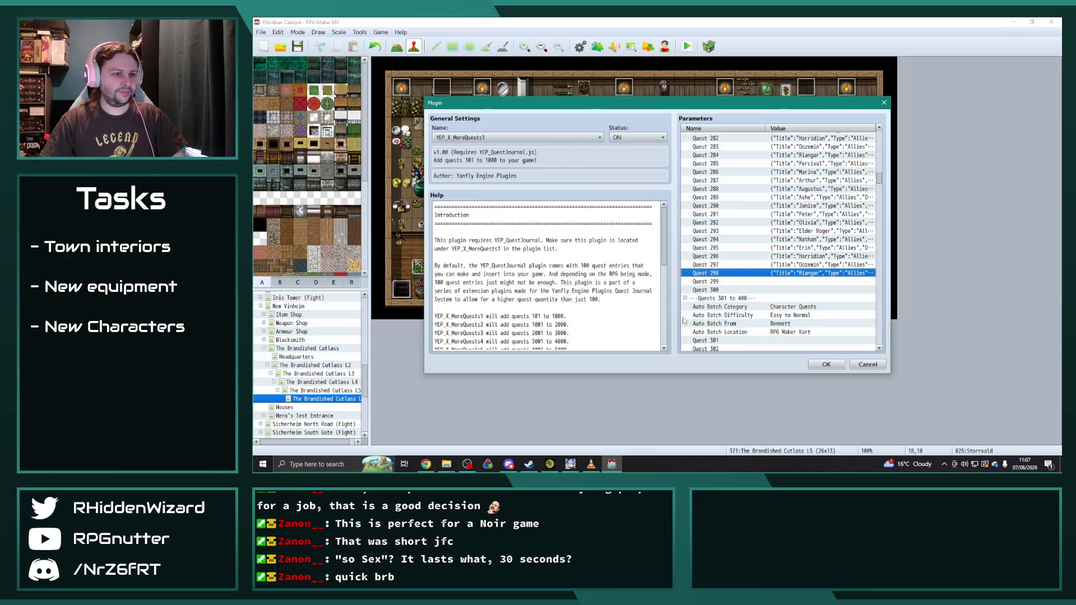
# - Copy Percival's Quest 285 into Quest 299 with its From date set to 05/10/720
pyautogui.click(815, 164)
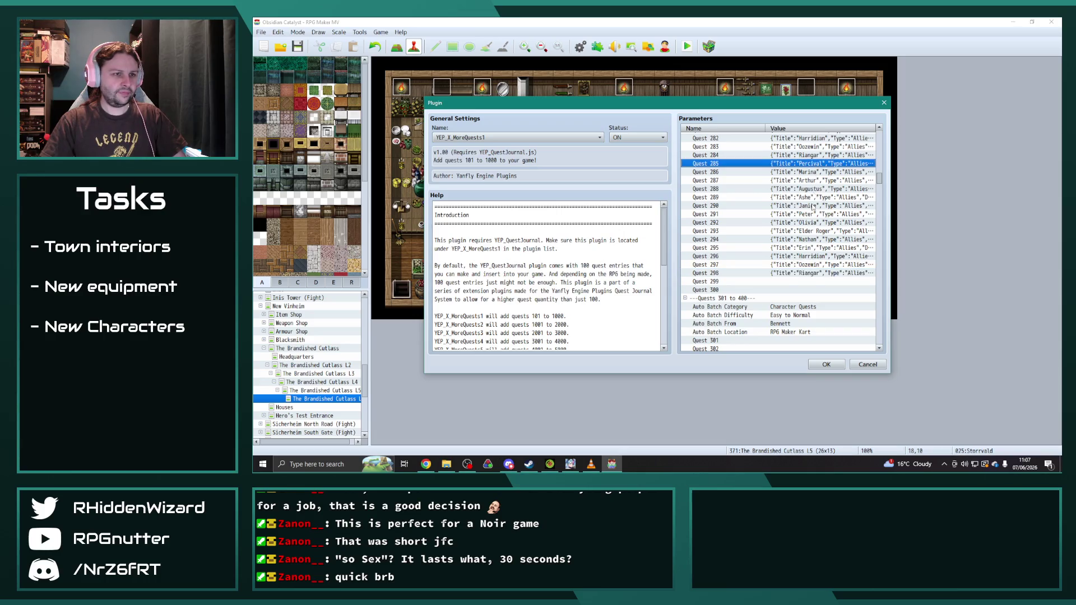
pyautogui.click(794, 283)
pyautogui.hotkey('ctrl', 'v')
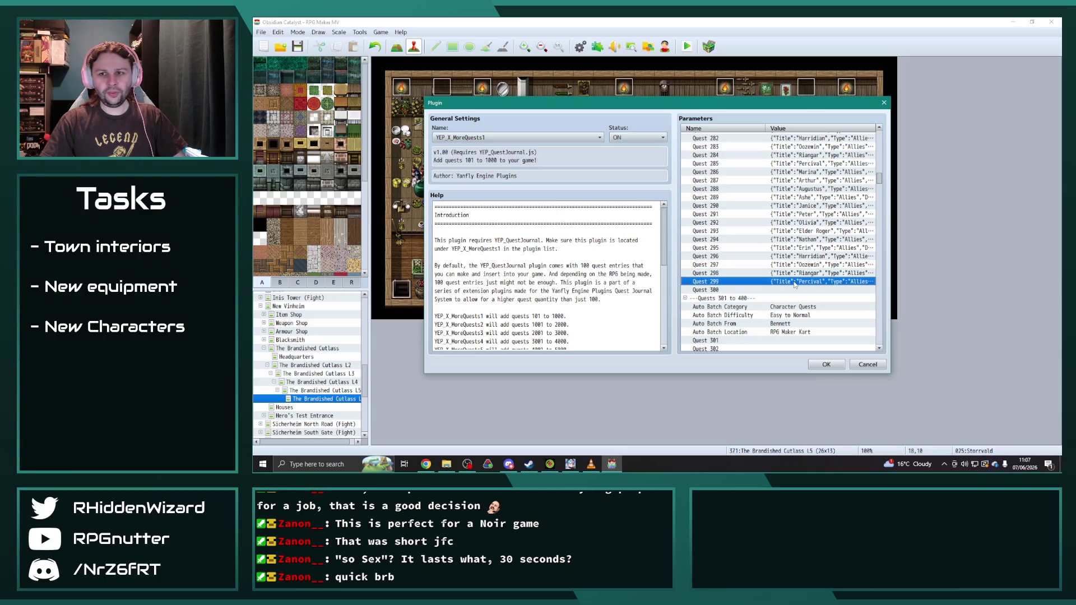
pyautogui.doubleClick(795, 282)
pyautogui.doubleClick(659, 221)
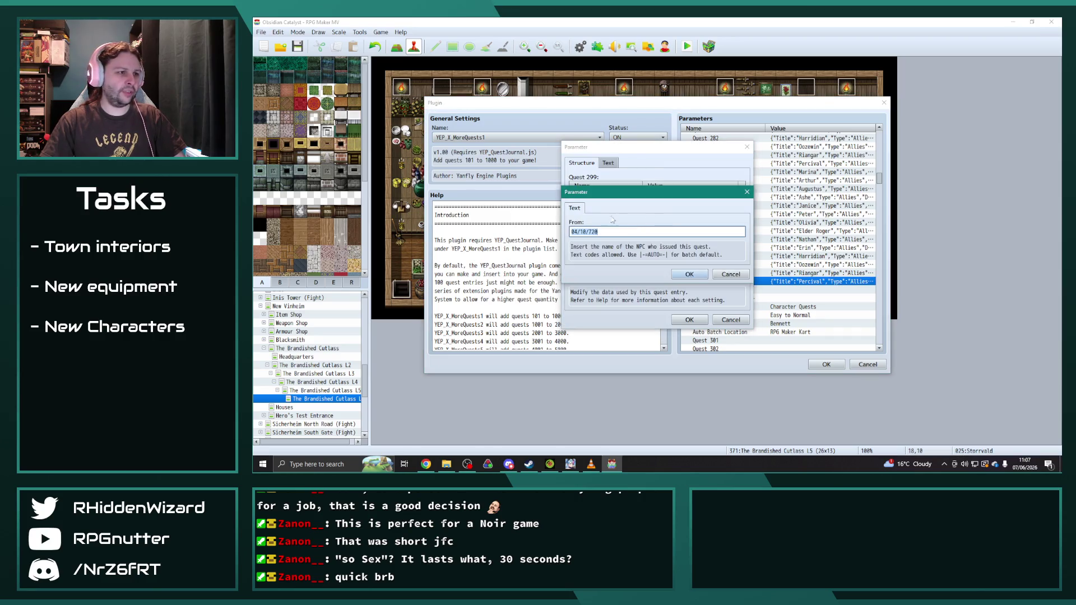
pyautogui.click(689, 275)
pyautogui.click(689, 320)
# - Copy Marina's Quest 286 into Quest 300 with its From date set to 05/10/720
pyautogui.click(813, 173)
pyautogui.hotkey('ctrl', 'c')
pyautogui.click(800, 289)
pyautogui.hotkey('ctrl', 'v')
pyautogui.doubleClick(799, 290)
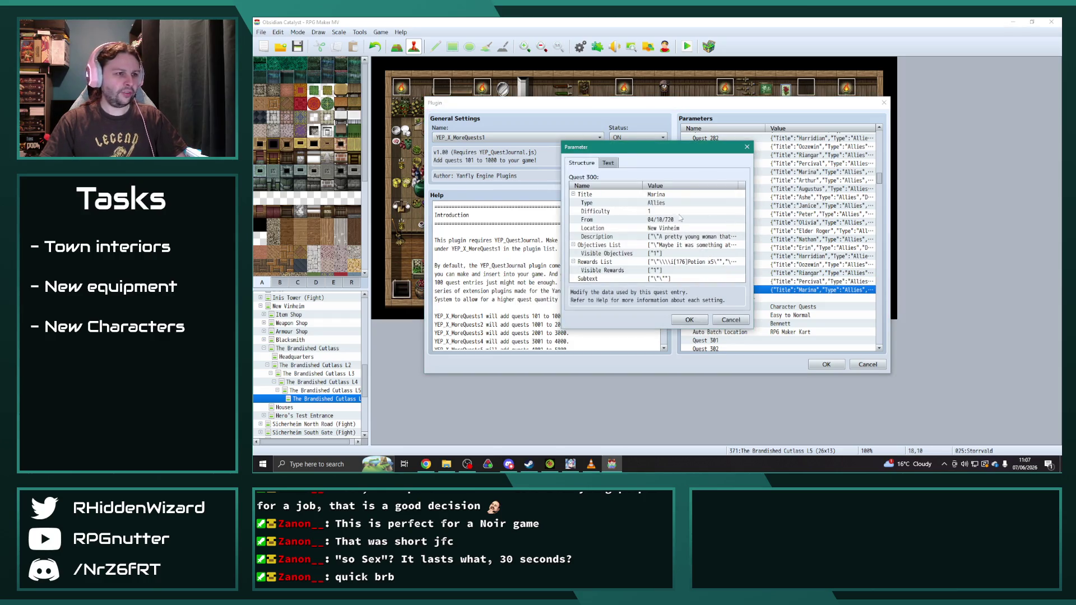
pyautogui.doubleClick(666, 222)
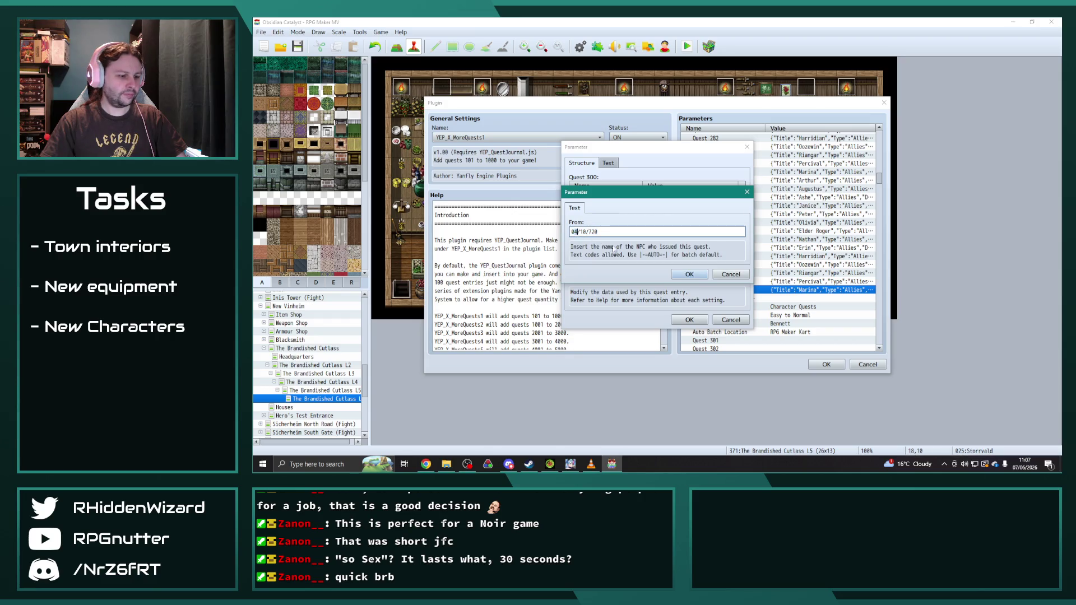
pyautogui.click(689, 274)
pyautogui.click(689, 320)
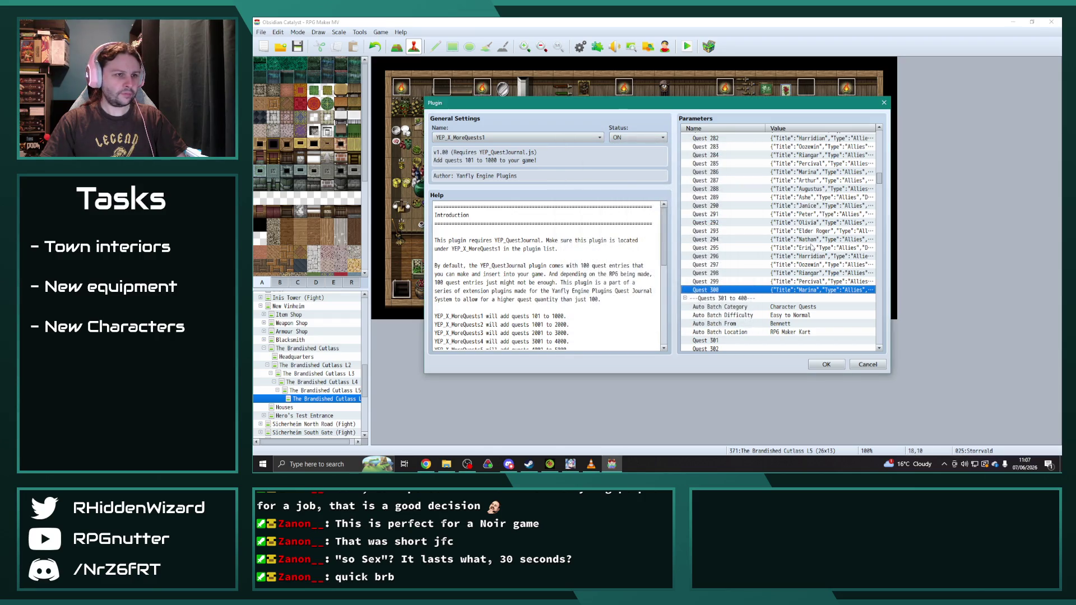
pyautogui.click(811, 183)
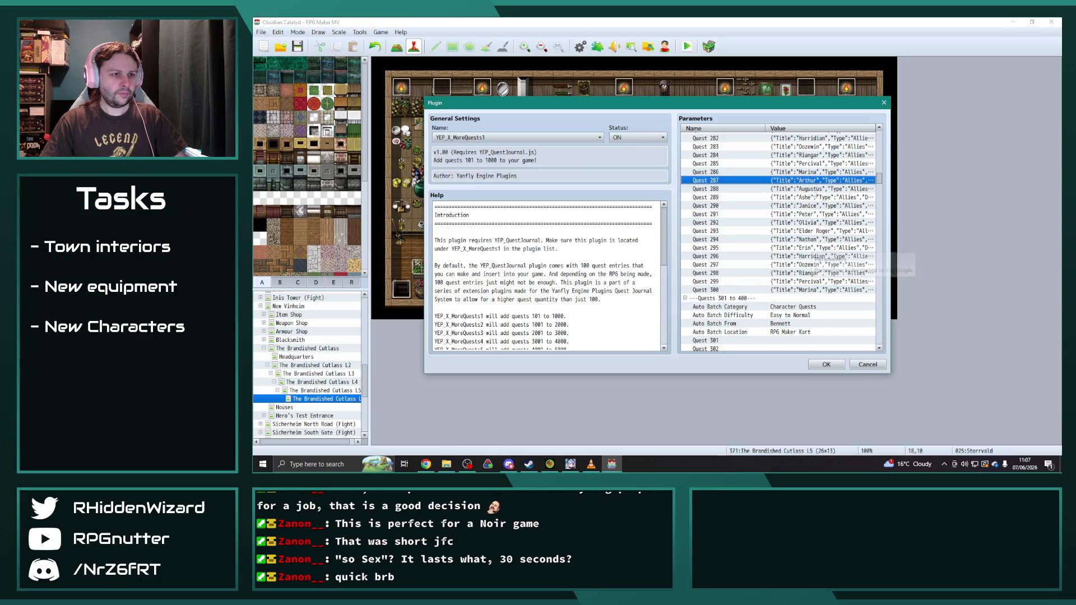
pyautogui.scroll(-1, 807, 289)
# - Paste the Arthur quest into Quest 301 and change its From date to 05/10/720
pyautogui.click(802, 307)
pyautogui.hotkey('ctrl', 'v')
pyautogui.doubleClick(802, 307)
pyautogui.click(661, 221)
pyautogui.doubleClick(661, 222)
pyautogui.click(577, 232)
pyautogui.rightClick(576, 232)
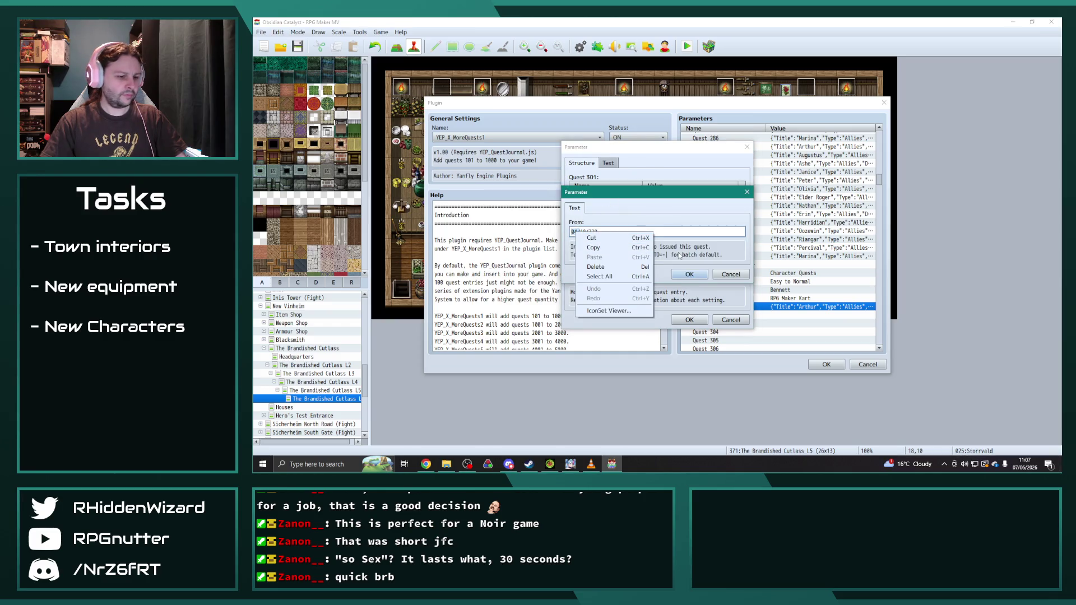
pyautogui.press('Escape')
pyautogui.press('BackSpace')
pyautogui.write('5')
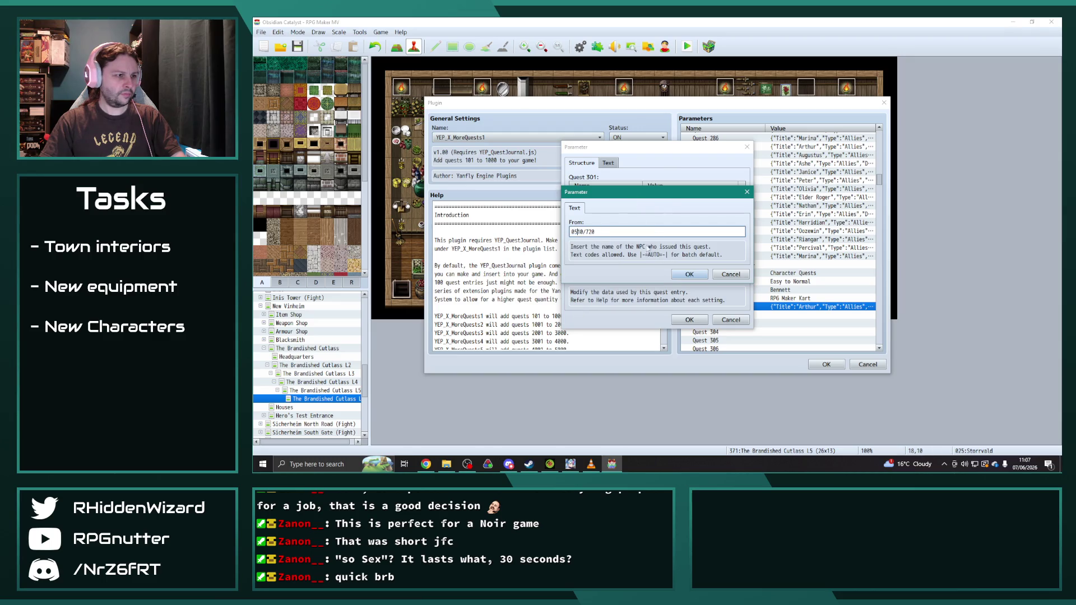
pyautogui.write('/')
pyautogui.click(690, 274)
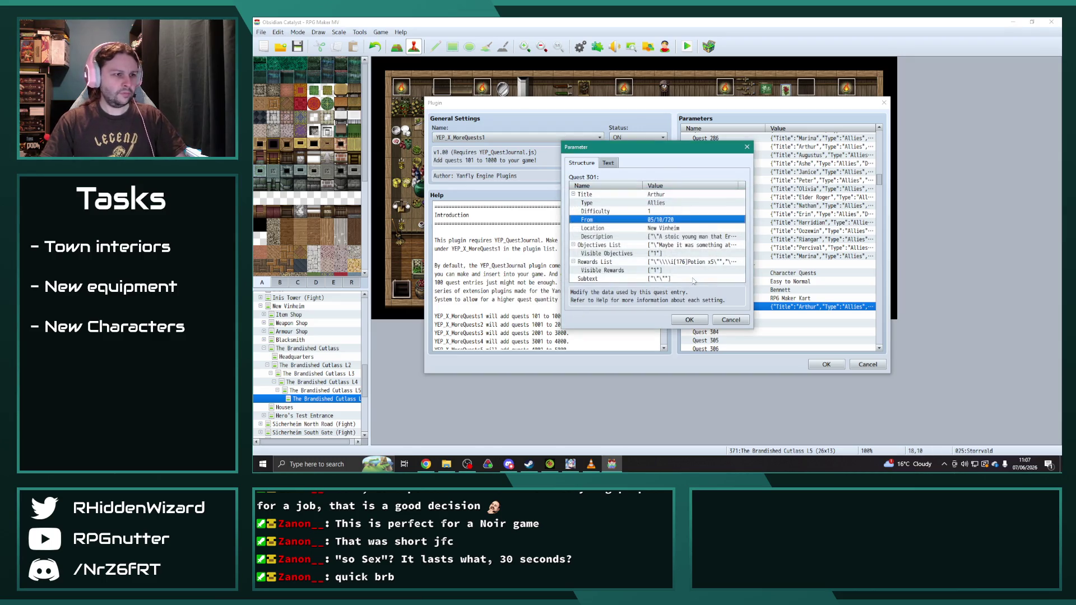
pyautogui.click(689, 319)
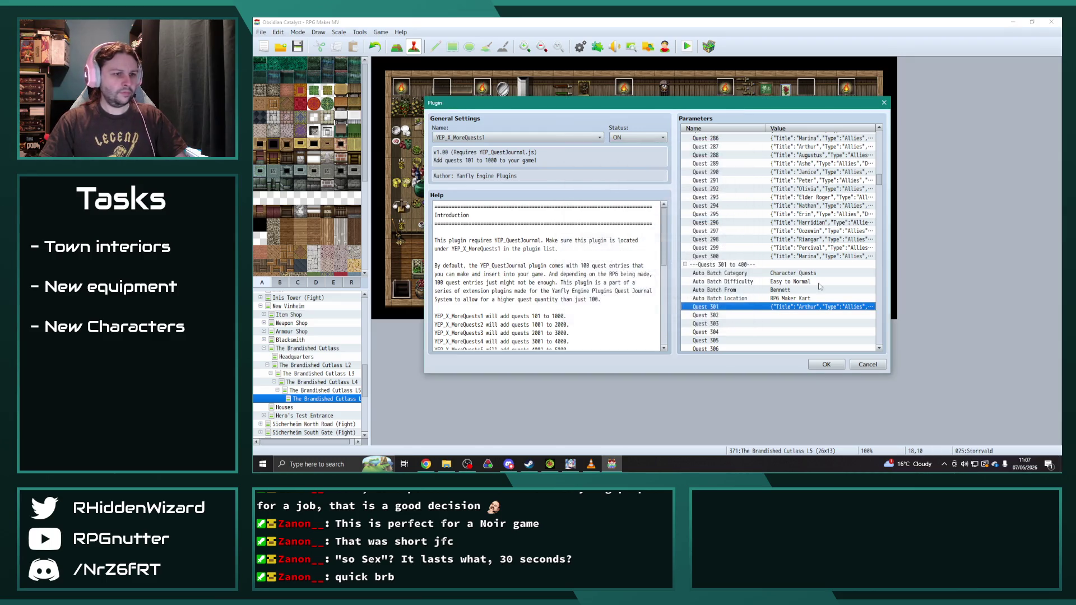
# - Copy the Augustus quest into Quest 302 and review its From date
pyautogui.click(811, 155)
pyautogui.hotkey('ctrl', 'c')
pyautogui.click(802, 315)
pyautogui.hotkey('ctrl', 'v')
pyautogui.doubleClick(801, 316)
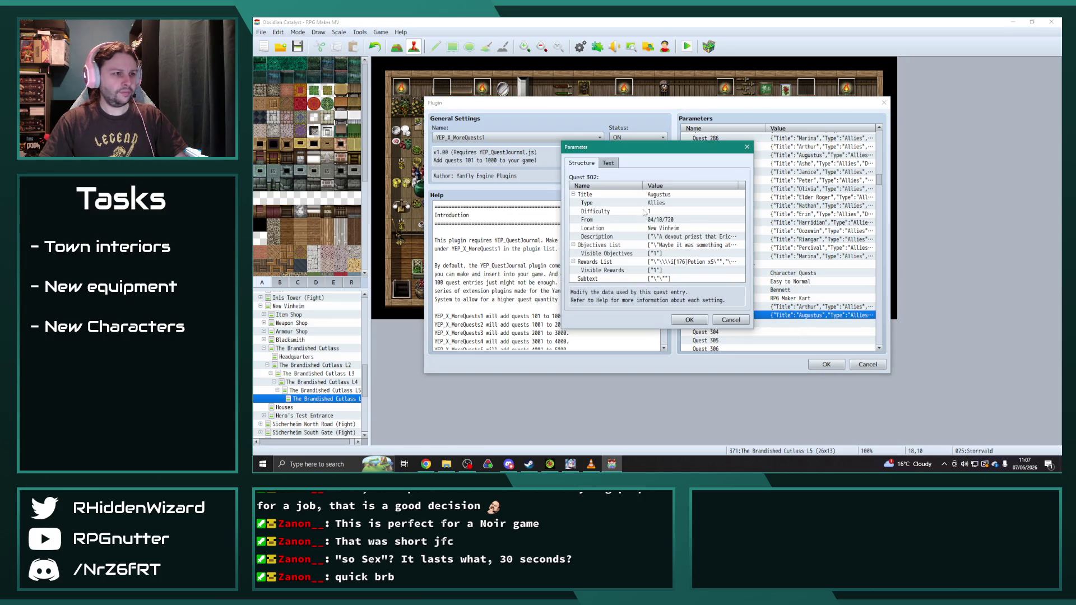
pyautogui.doubleClick(659, 219)
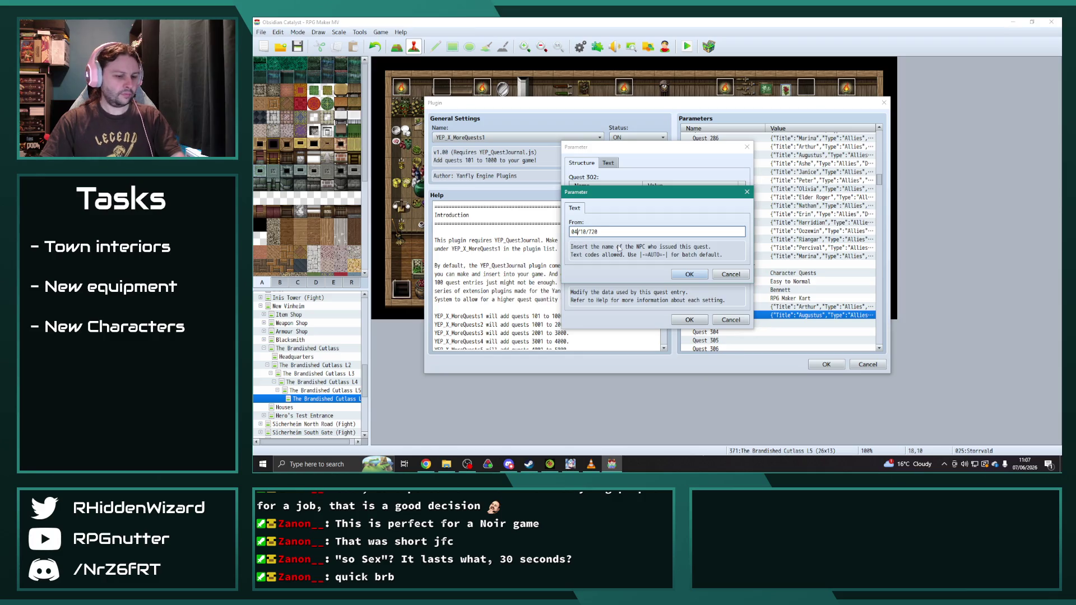
pyautogui.click(689, 274)
pyautogui.click(689, 319)
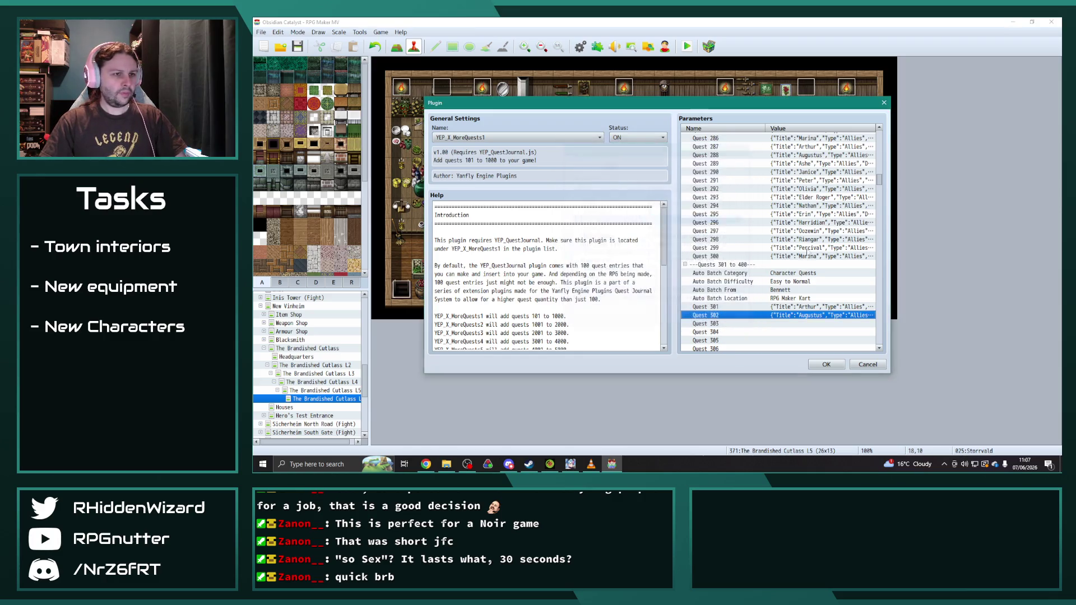
# - Copy the Ashe quest into Quest 303 and review its From date
pyautogui.click(807, 164)
pyautogui.hotkey('ctrl', 'c')
pyautogui.click(816, 332)
pyautogui.hotkey('ctrl', 'v')
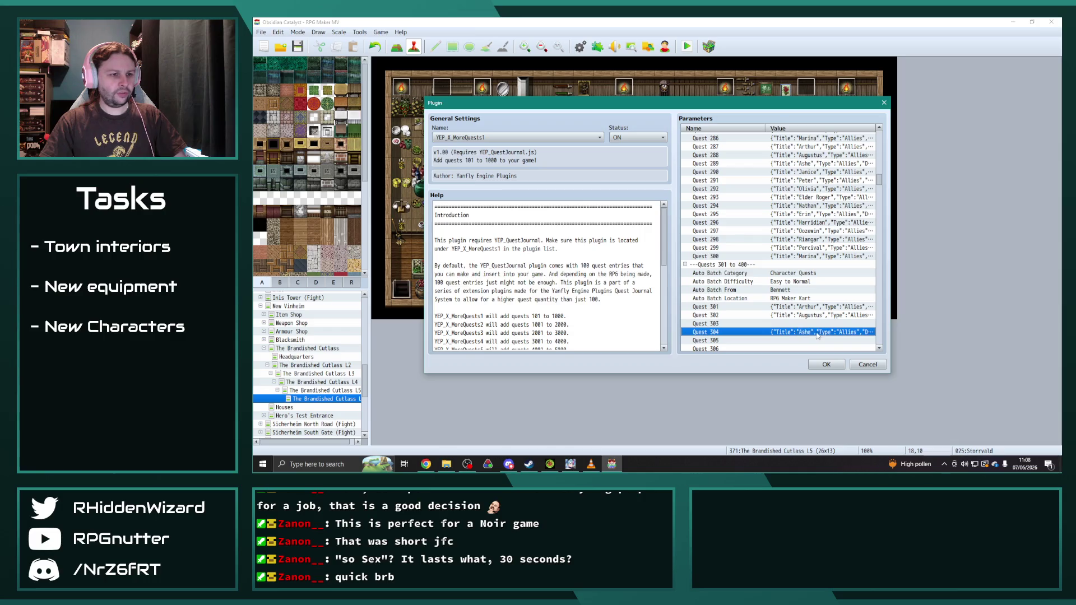
pyautogui.click(811, 324)
pyautogui.hotkey('ctrl', 'v')
pyautogui.doubleClick(812, 324)
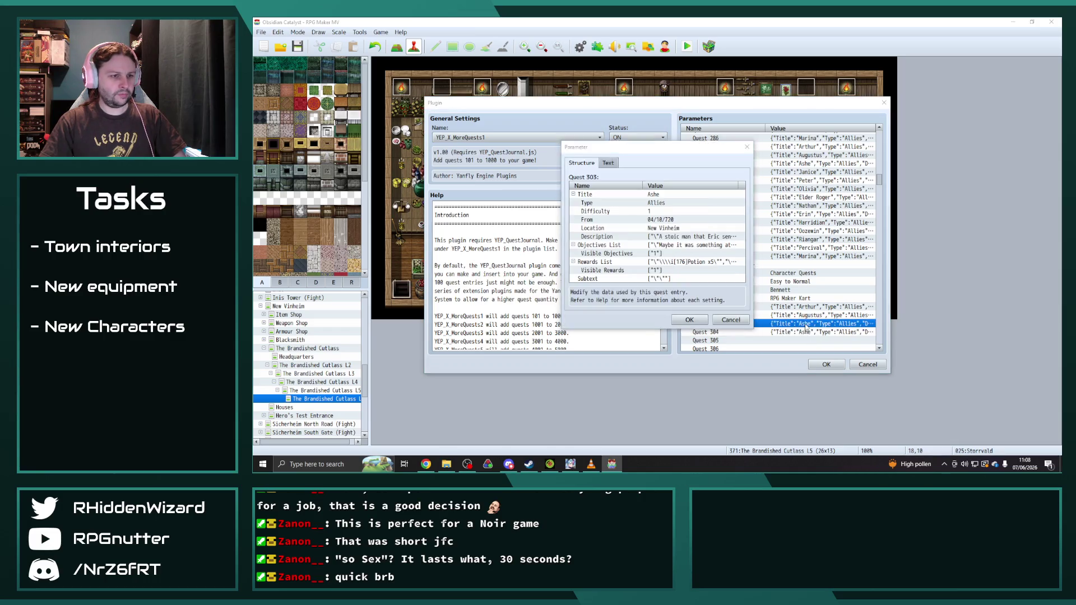
pyautogui.doubleClick(661, 223)
pyautogui.click(575, 232)
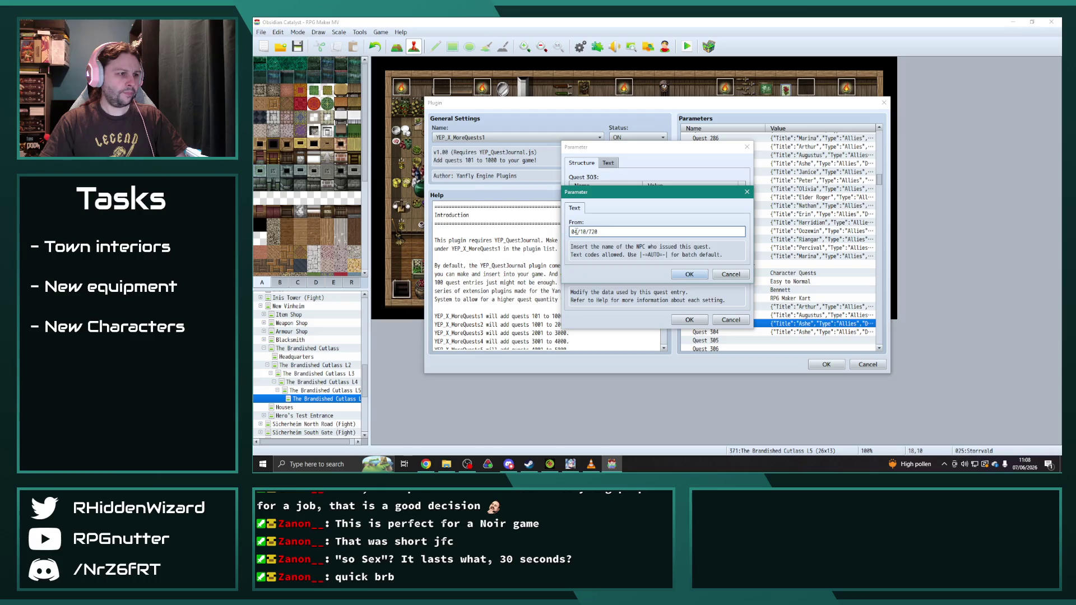
pyautogui.click(690, 274)
pyautogui.click(689, 319)
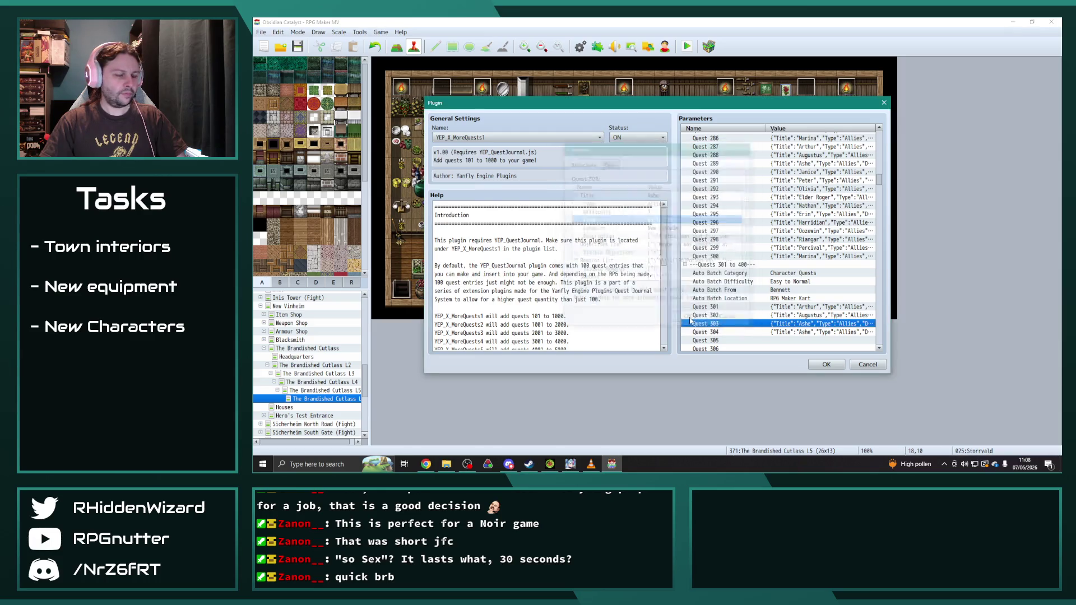
# - Paste the Janice quest into Quest 304 and confirm its From date
pyautogui.click(809, 173)
pyautogui.click(809, 333)
pyautogui.hotkey('ctrl', 'v')
pyautogui.doubleClick(809, 332)
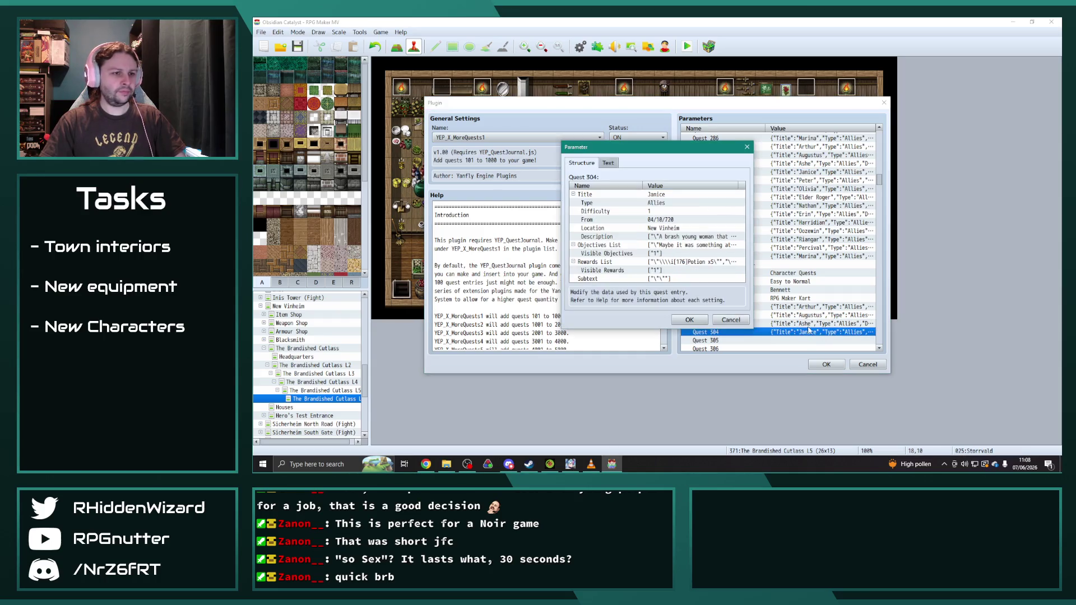
pyautogui.doubleClick(664, 219)
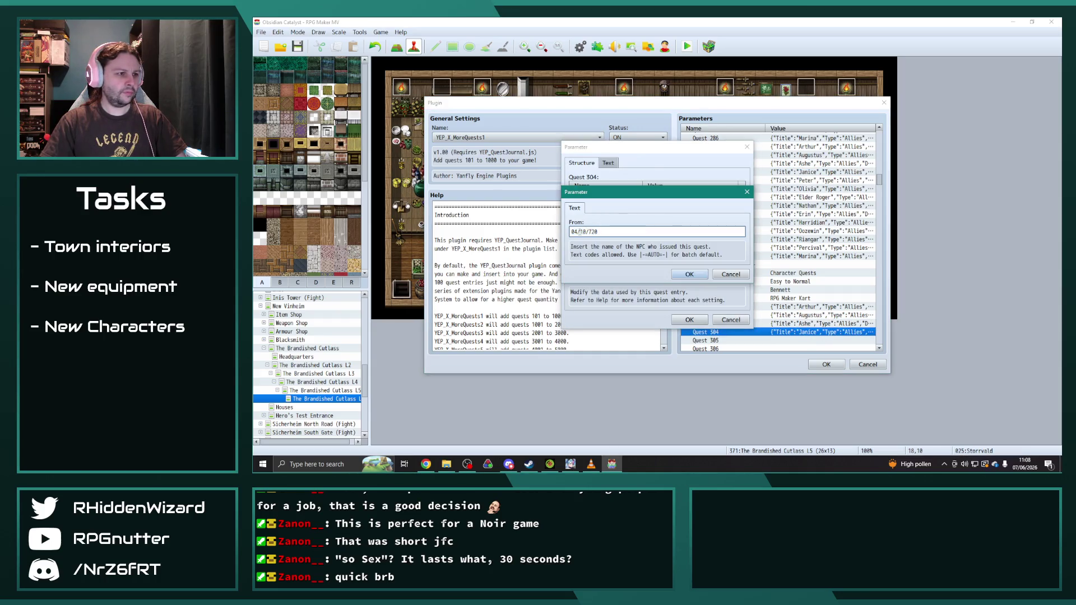
pyautogui.rightClick(576, 232)
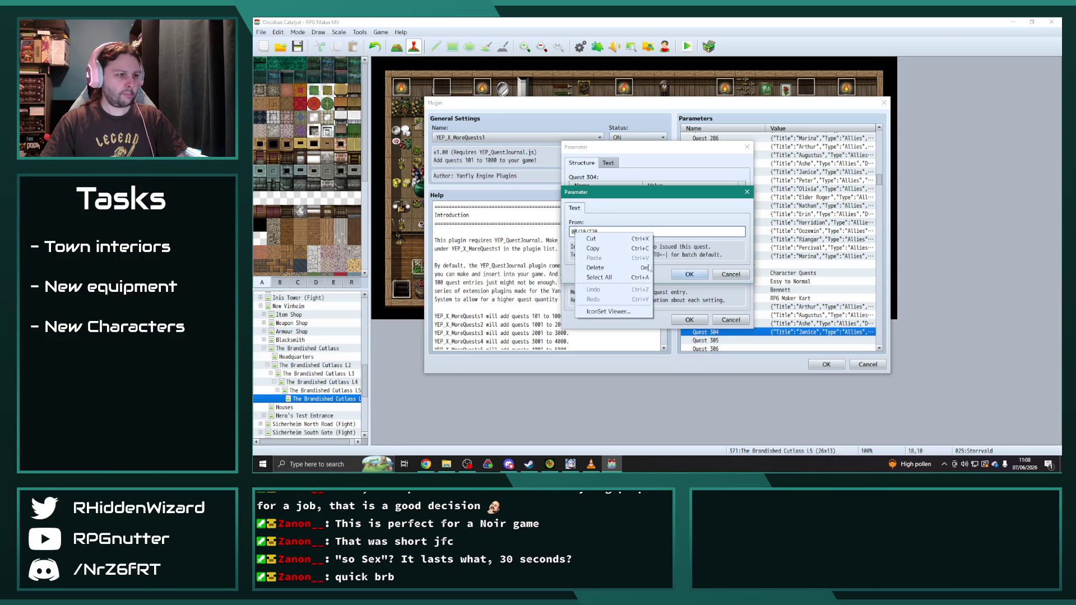
pyautogui.click(620, 200)
pyautogui.click(689, 274)
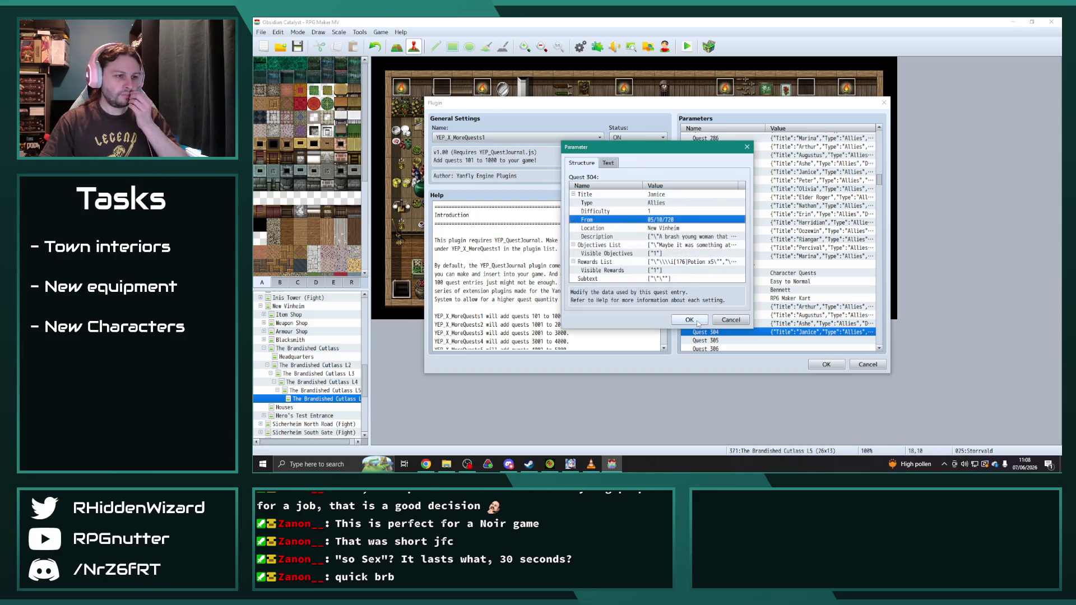
pyautogui.click(689, 319)
# - Put the Peter quest into Quest 305 and review its From date
pyautogui.click(803, 182)
pyautogui.scroll(-2, 805, 247)
pyautogui.click(806, 307)
pyautogui.doubleClick(806, 307)
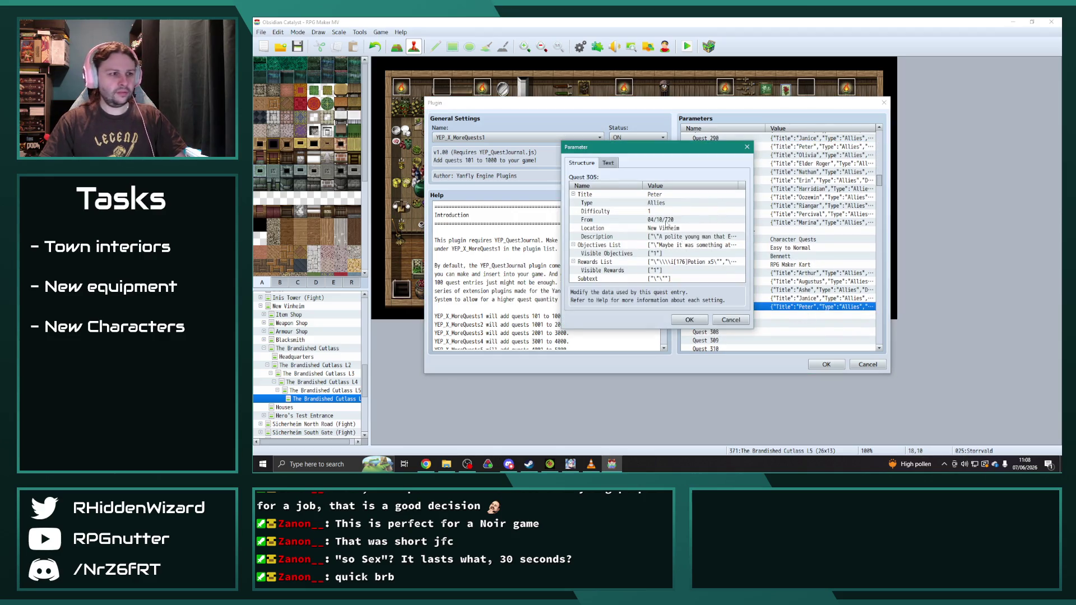
pyautogui.click(665, 213)
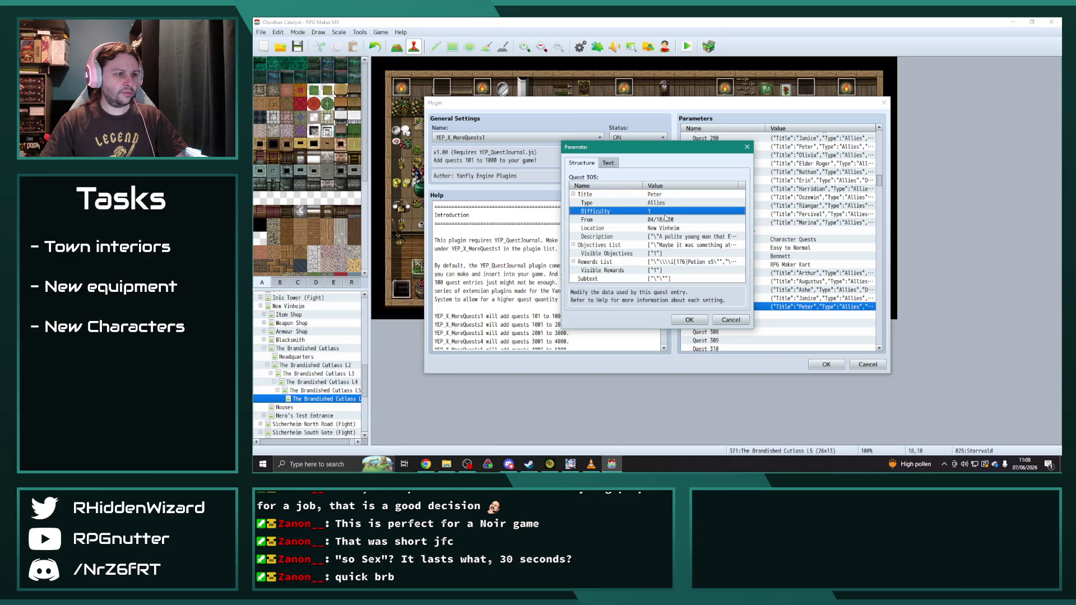
pyautogui.doubleClick(664, 219)
pyautogui.click(574, 232)
pyautogui.click(688, 274)
pyautogui.click(689, 319)
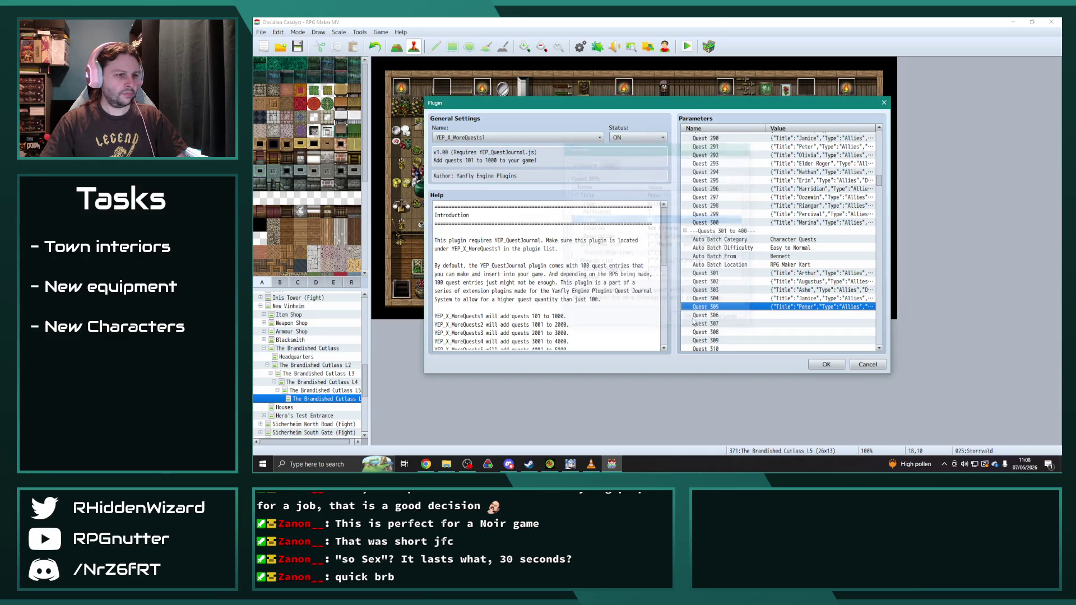
# - Copy the Olivia quest into Quest 306 with its From date set to 05/10/720
pyautogui.click(814, 157)
pyautogui.hotkey('ctrl', 'c')
pyautogui.click(808, 315)
pyautogui.hotkey('ctrl', 'v')
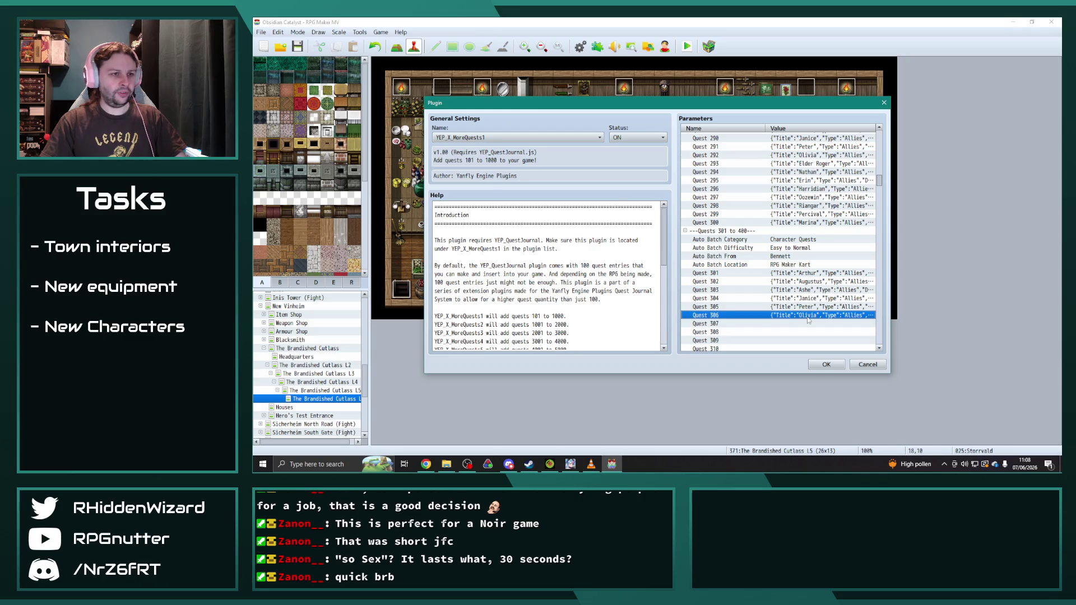
pyautogui.doubleClick(807, 317)
pyautogui.doubleClick(652, 219)
pyautogui.click(579, 232)
pyautogui.press('BackSpace')
pyautogui.write('5')
pyautogui.click(689, 274)
pyautogui.click(690, 320)
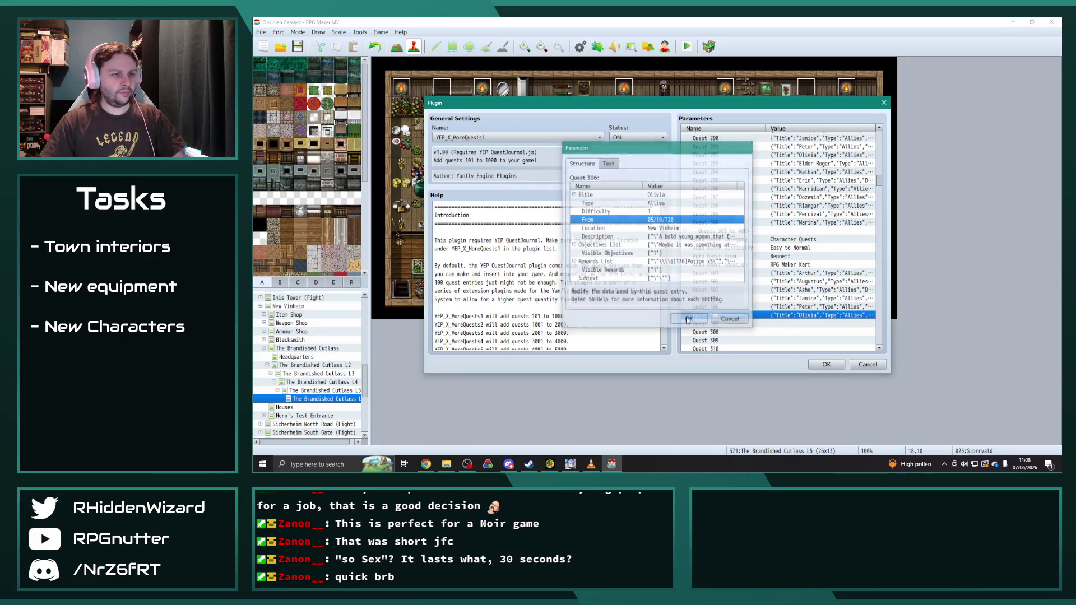
# - Paste a second Olivia copy into Quest 307 and bring up its details
pyautogui.click(806, 325)
pyautogui.hotkey('ctrl', 'v')
pyautogui.doubleClick(806, 324)
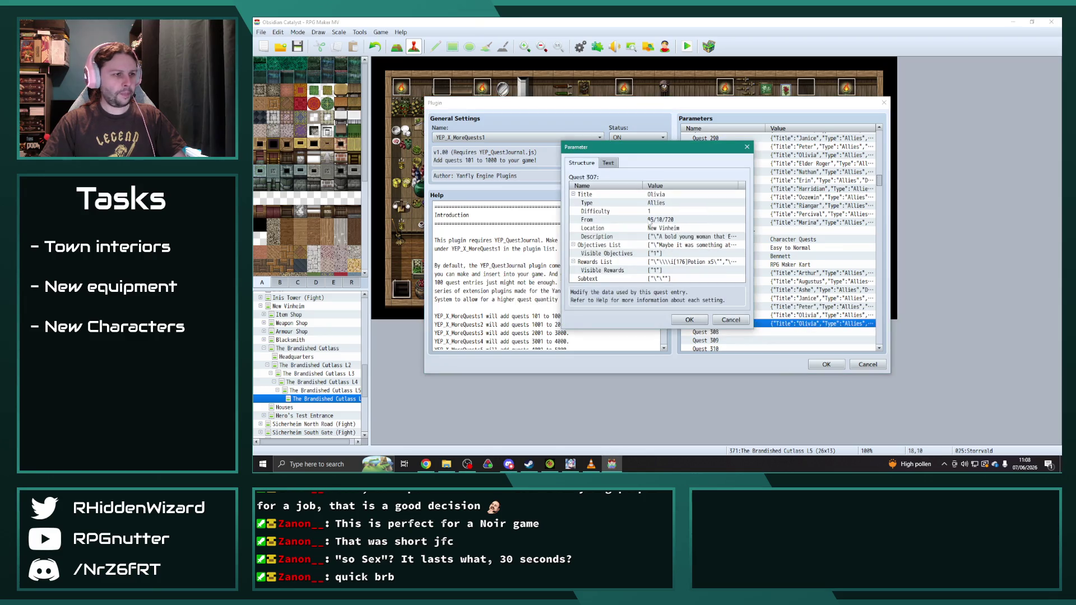
# - Retitle Quest 307 as Storrvald and update its description
pyautogui.doubleClick(662, 195)
pyautogui.write('Stor')
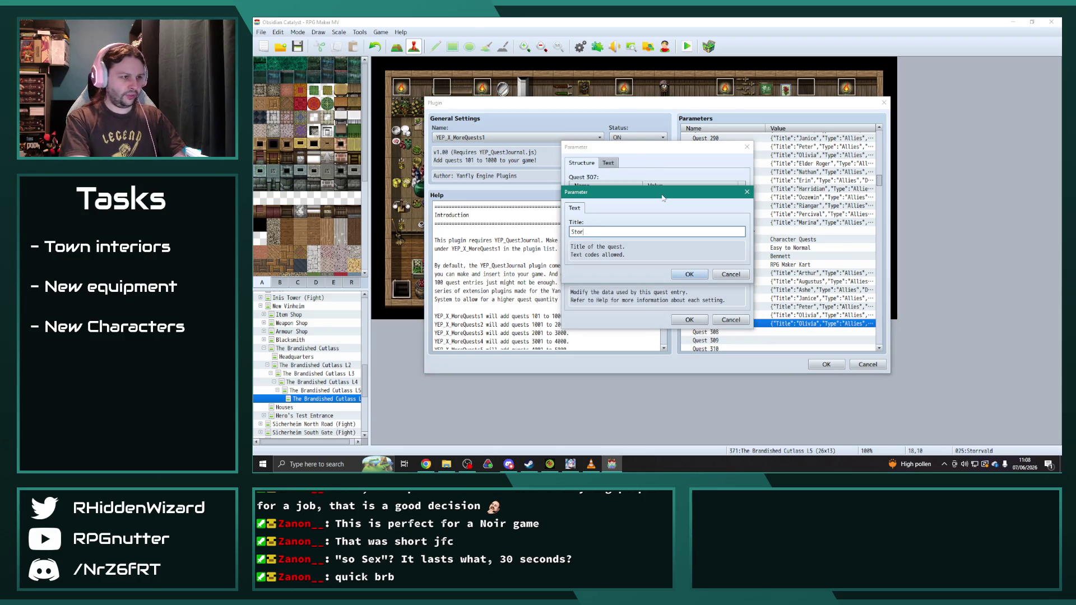
pyautogui.click(690, 274)
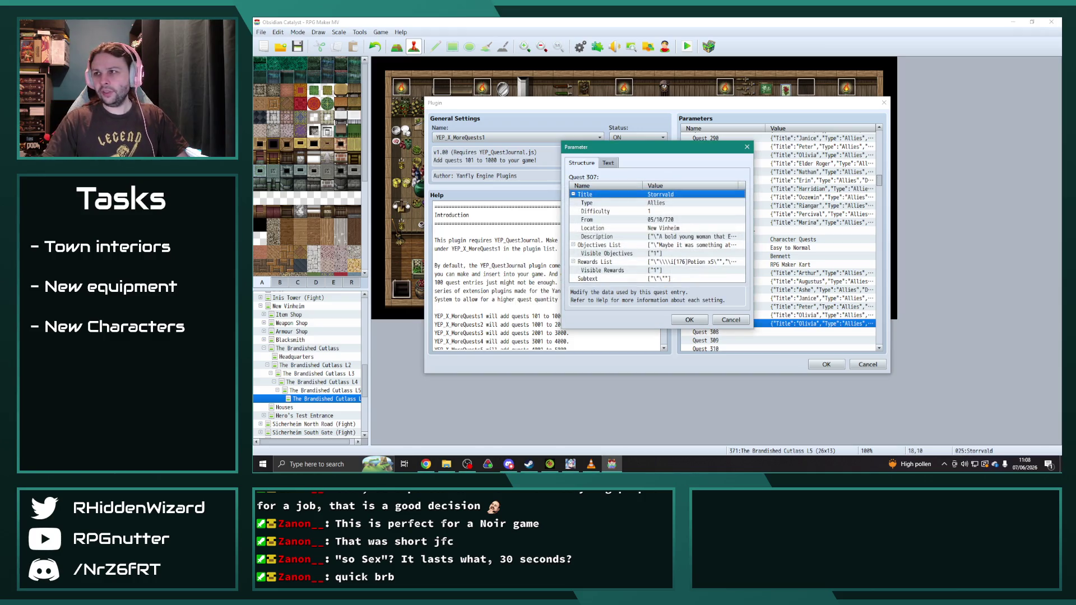
pyautogui.hotkey('alt', 'Tab')
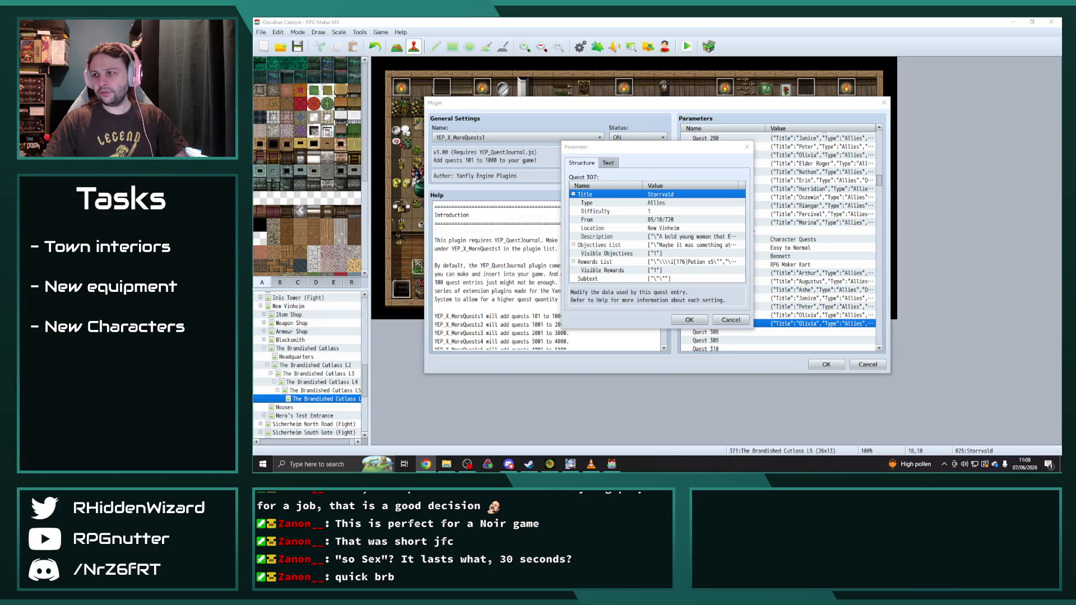
pyautogui.doubleClick(672, 238)
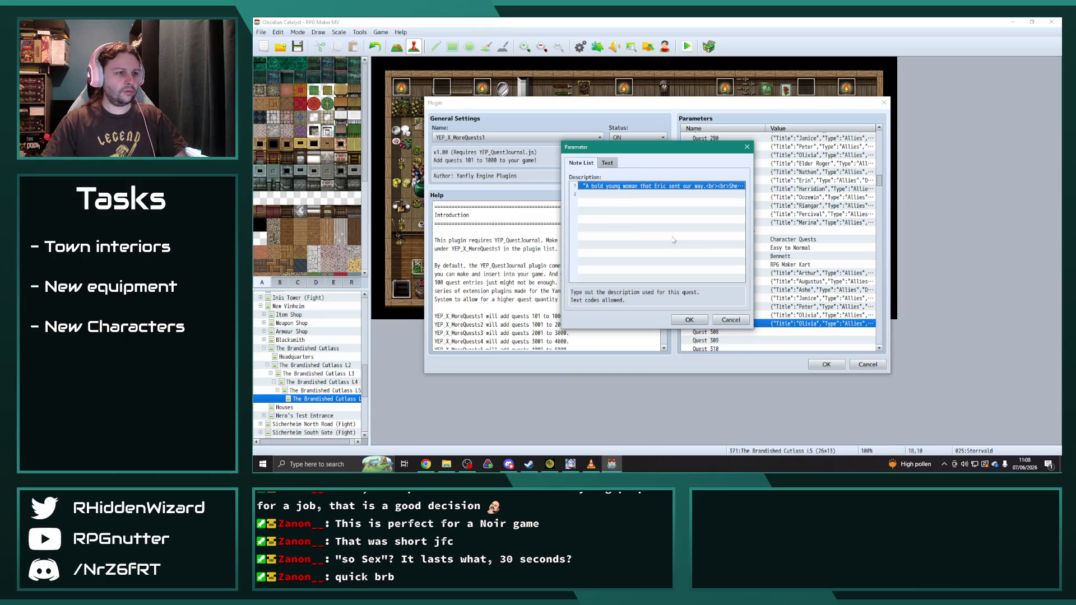
pyautogui.doubleClick(648, 188)
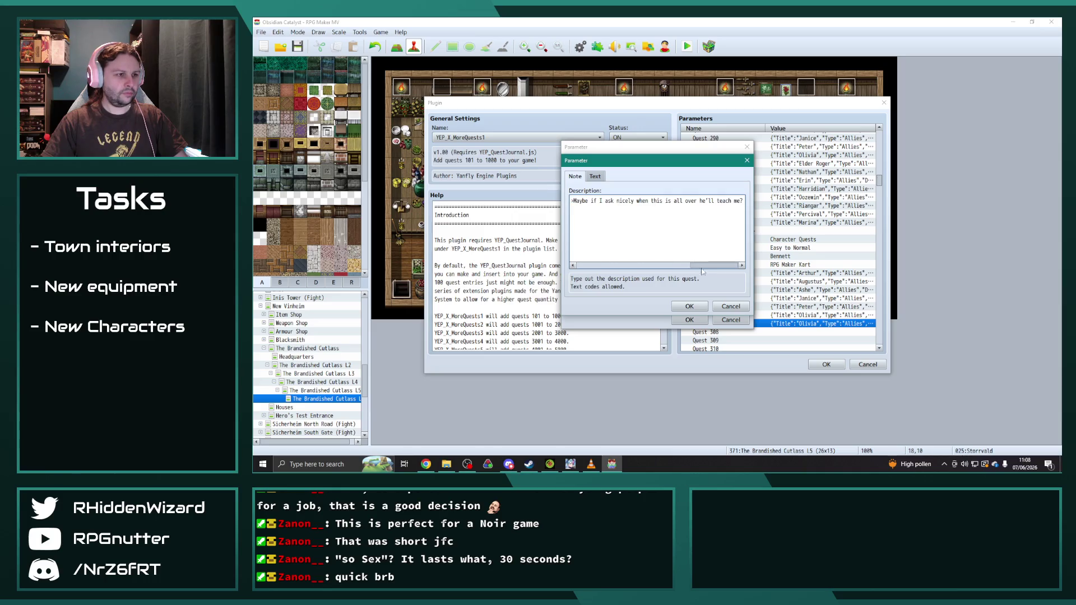
pyautogui.click(730, 306)
pyautogui.click(731, 319)
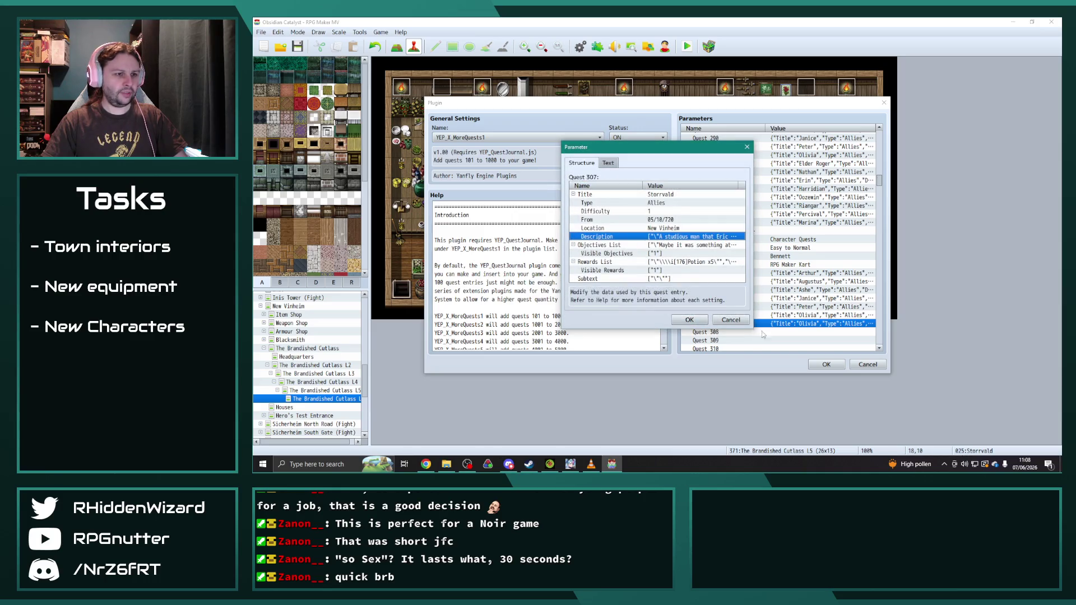
pyautogui.click(690, 319)
# - Paste the Storrvald entry into Quest 308, retitle it Maya and paste in its description
pyautogui.click(805, 332)
pyautogui.hotkey('ctrl', 'v')
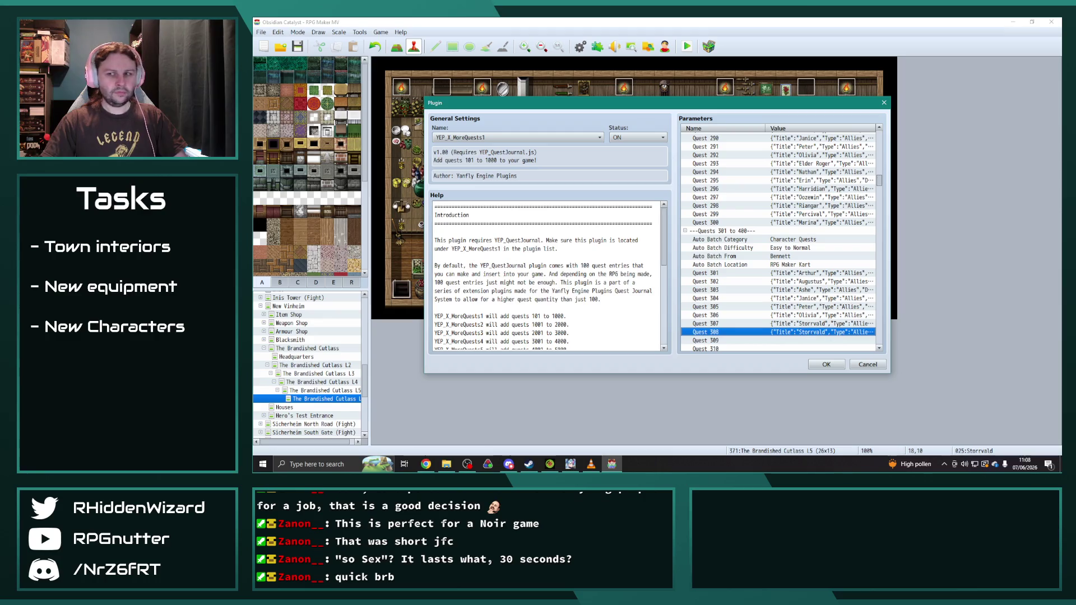
pyautogui.hotkey('alt', 'Tab')
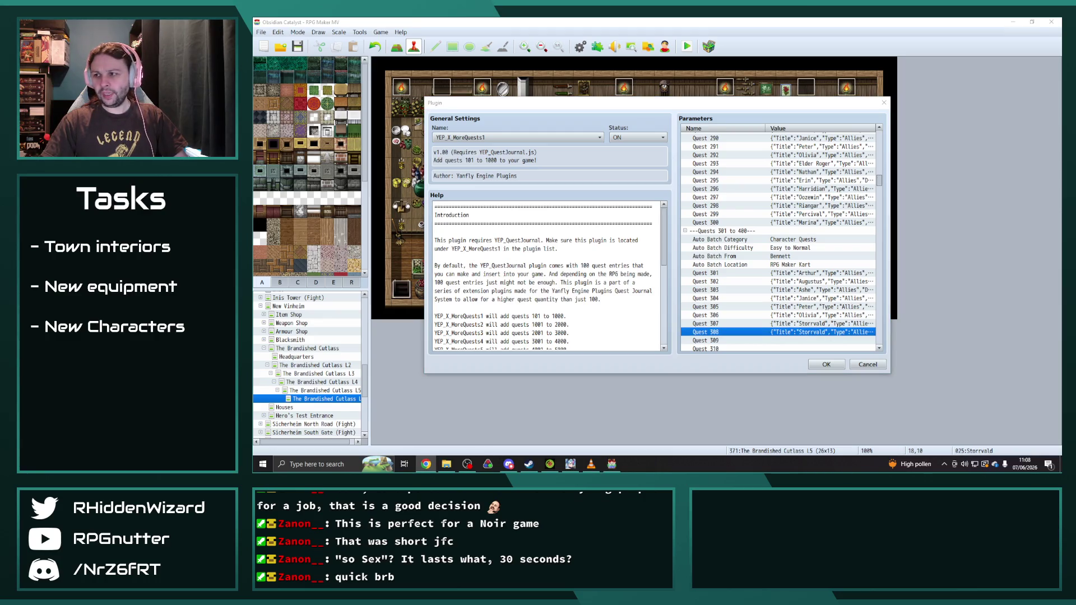
pyautogui.doubleClick(770, 332)
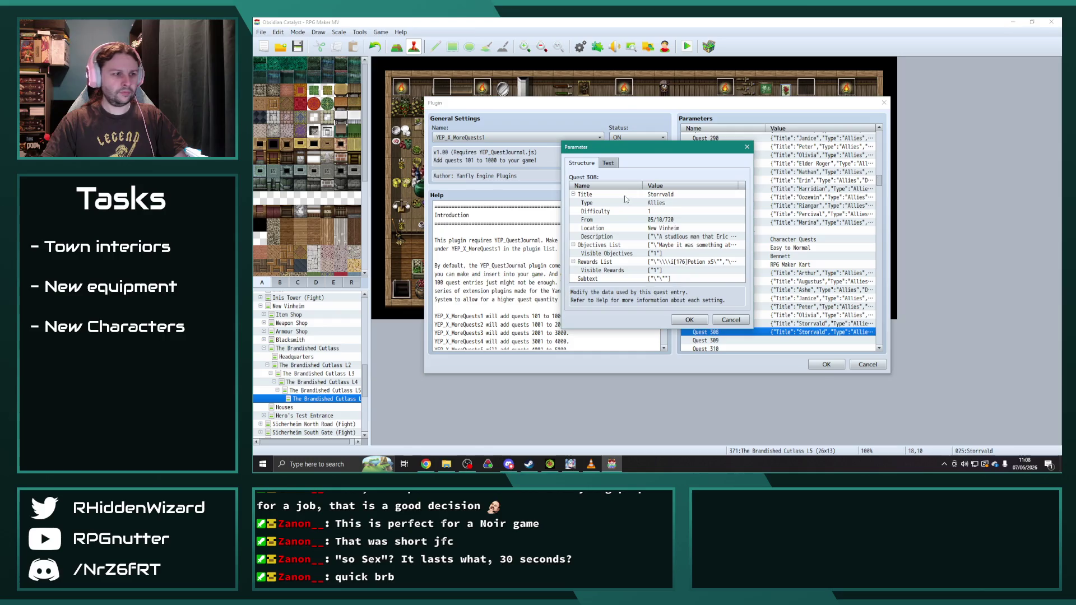
pyautogui.doubleClick(662, 194)
pyautogui.write('Maya')
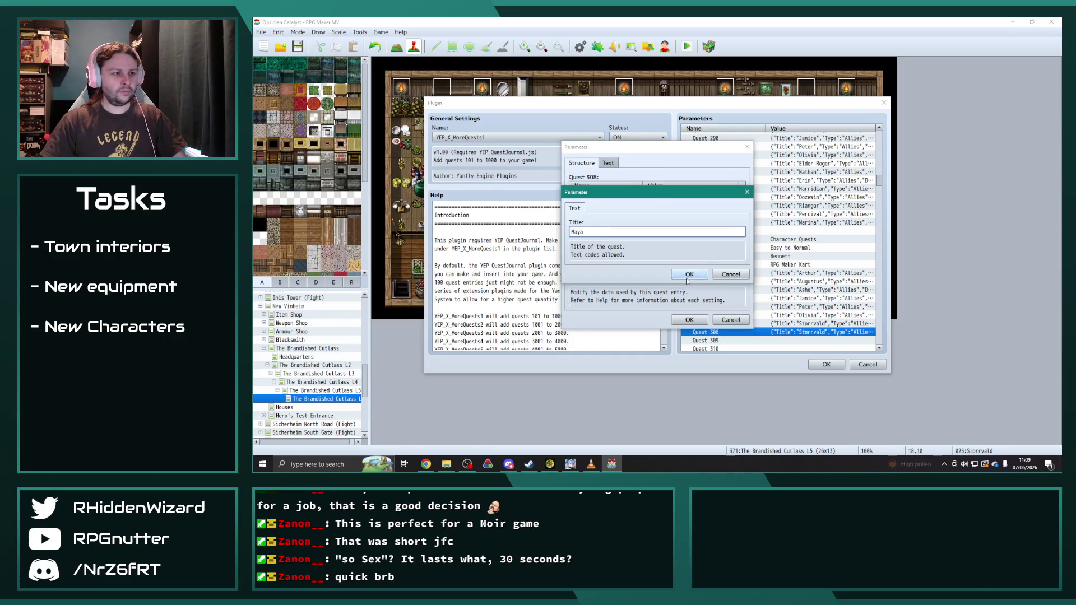
pyautogui.click(689, 274)
pyautogui.doubleClick(675, 238)
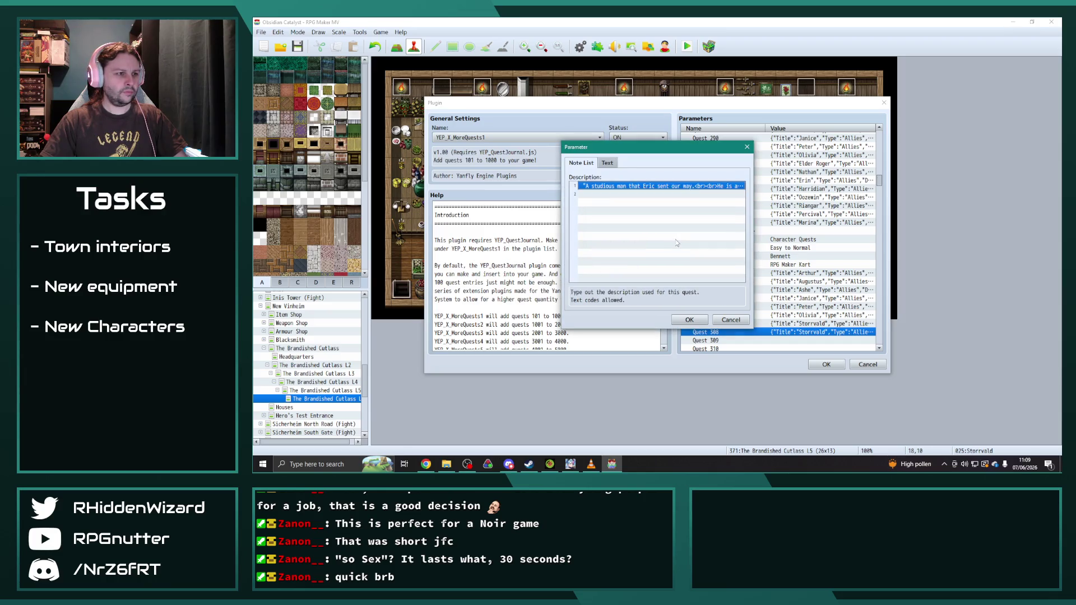
pyautogui.click(607, 163)
pyautogui.hotkey('ctrl', 'v')
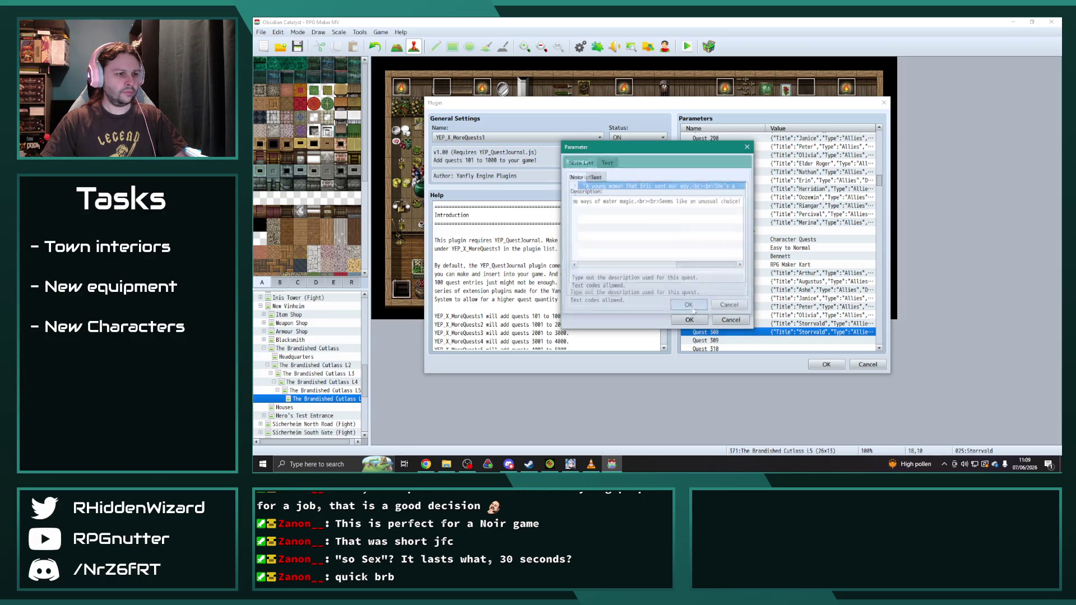
pyautogui.click(689, 320)
pyautogui.click(689, 320)
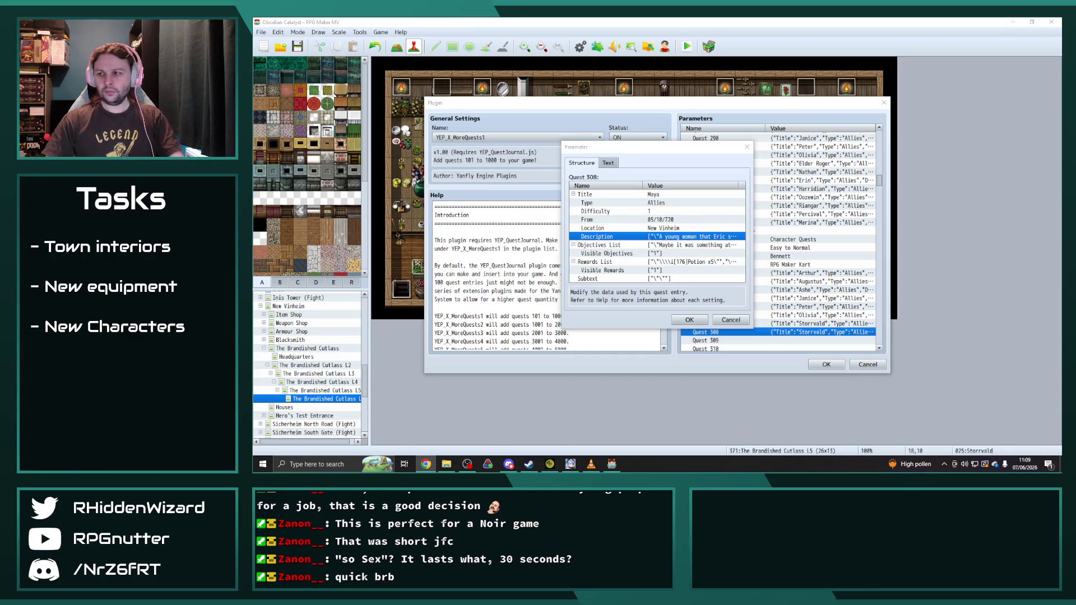
pyautogui.click(688, 319)
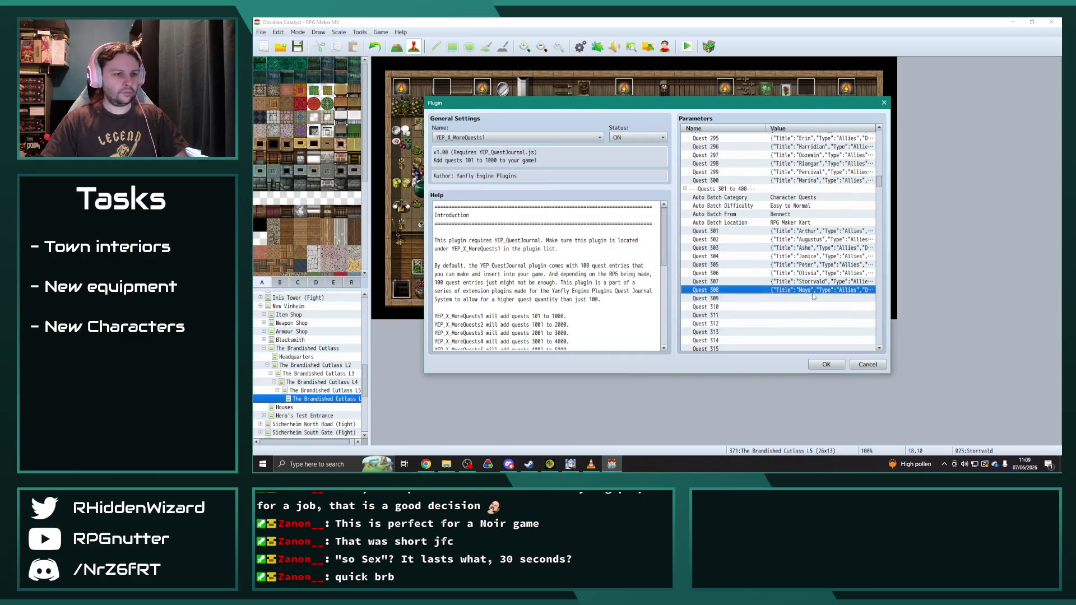
# - Paste the Maya entry into Quest 309 and retitle it Raymond
pyautogui.click(814, 298)
pyautogui.hotkey('ctrl', 'v')
pyautogui.doubleClick(814, 299)
pyautogui.hotkey('alt', 'Tab')
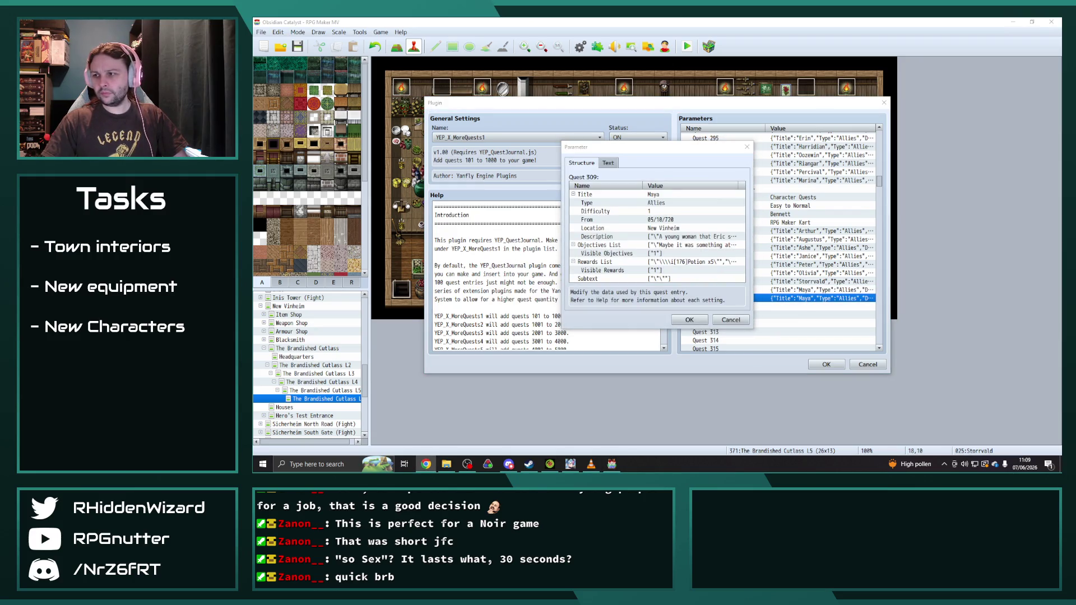
pyautogui.click(655, 195)
pyautogui.doubleClick(654, 195)
pyautogui.write('Raymond')
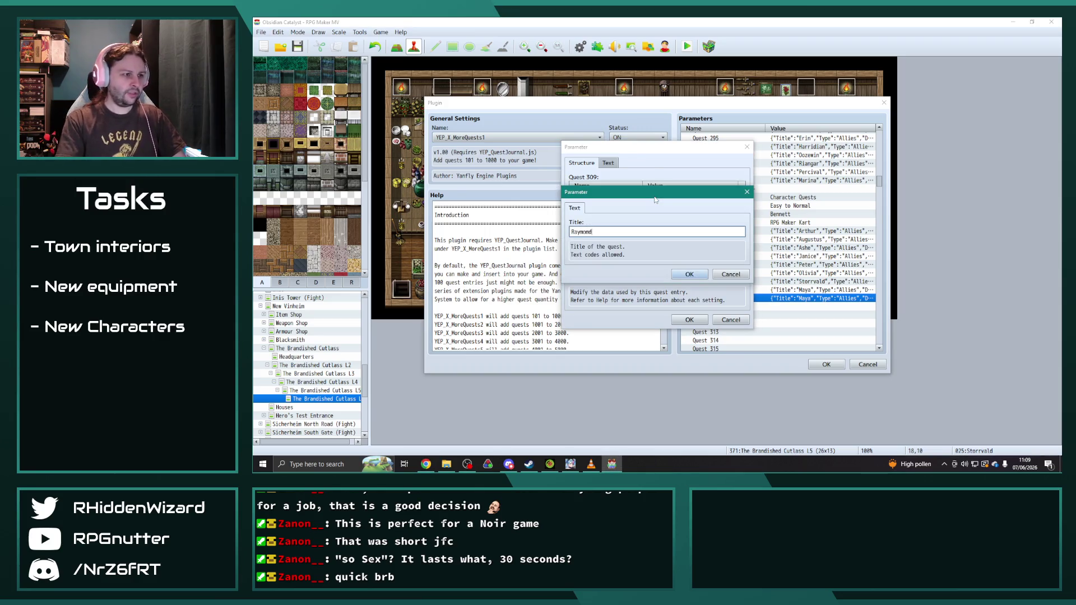
pyautogui.click(689, 274)
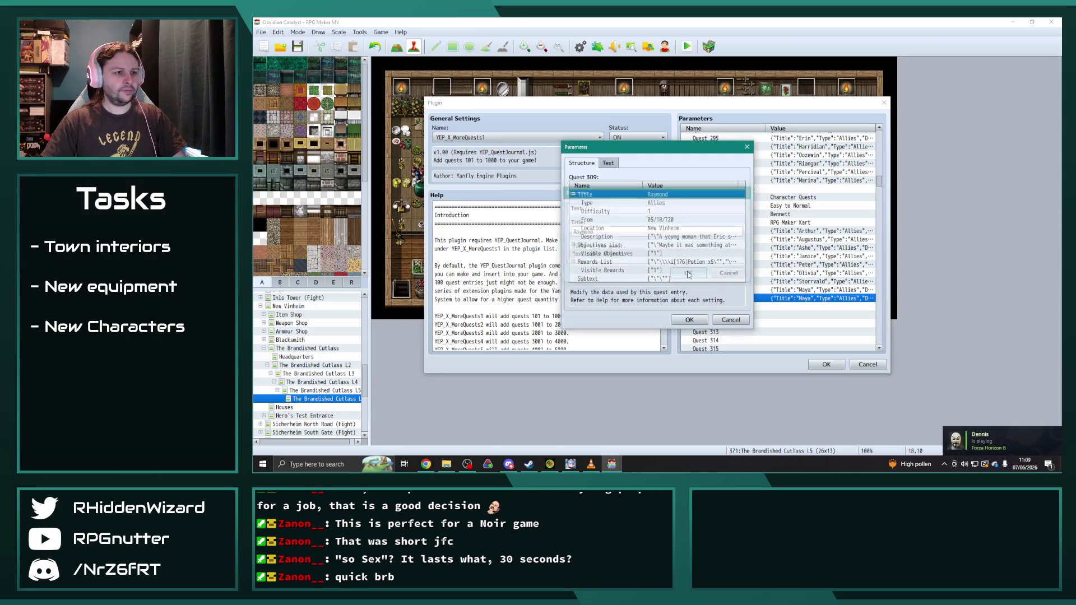
# - Leave Quest 309's location unchanged and update its description
pyautogui.doubleClick(664, 228)
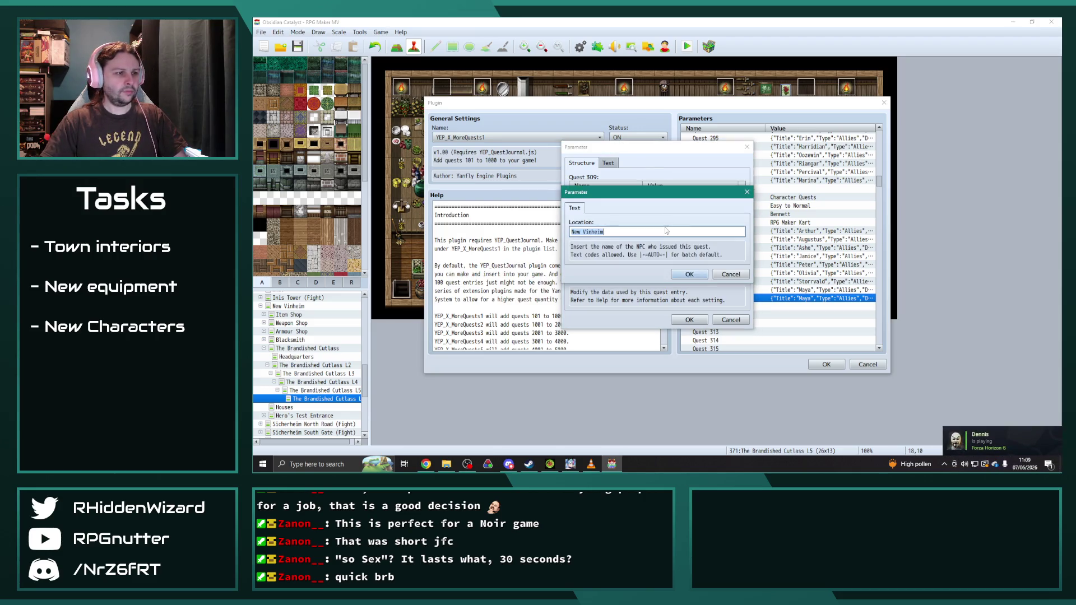
pyautogui.click(689, 274)
pyautogui.doubleClick(677, 237)
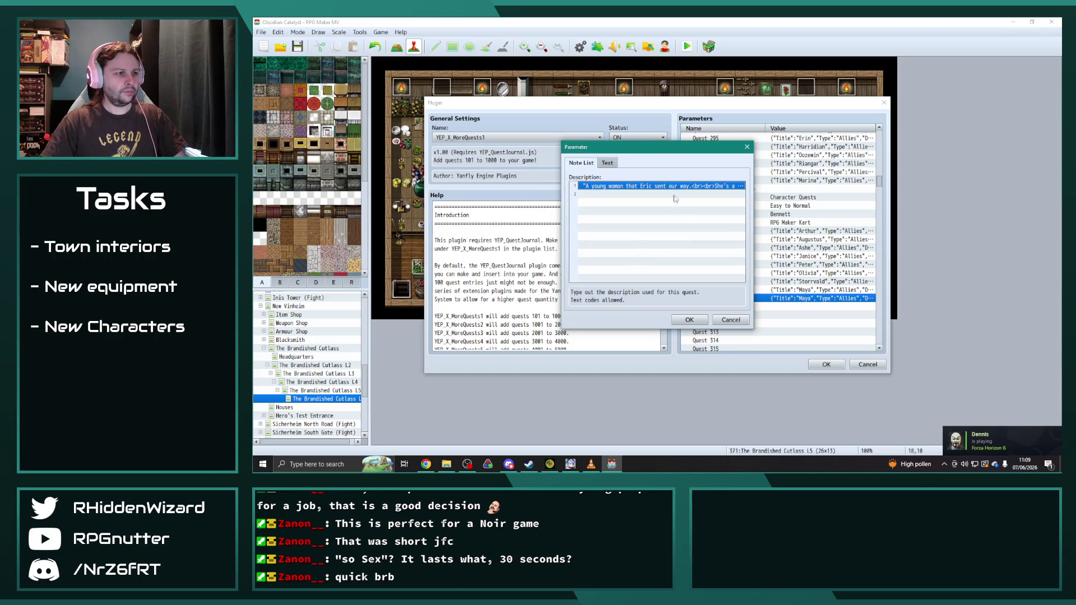
pyautogui.doubleClick(668, 186)
pyautogui.click(691, 306)
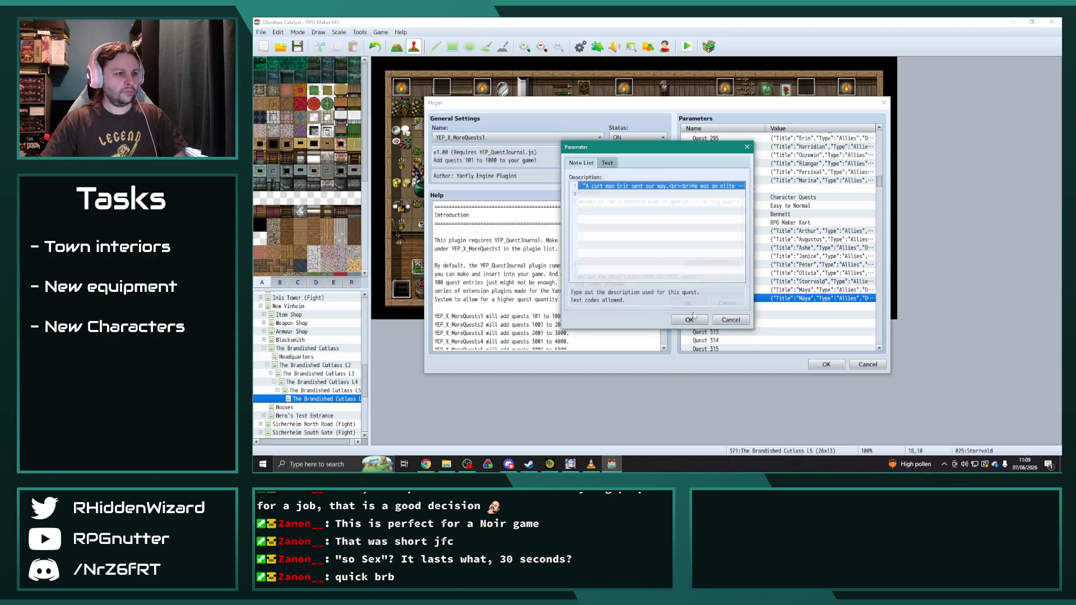
pyautogui.click(689, 320)
pyautogui.click(689, 320)
# - Paste the Raymond entry into Quest 310, retitle it Lyle and review its description
pyautogui.click(821, 305)
pyautogui.hotkey('ctrl', 'v')
pyautogui.press('Return')
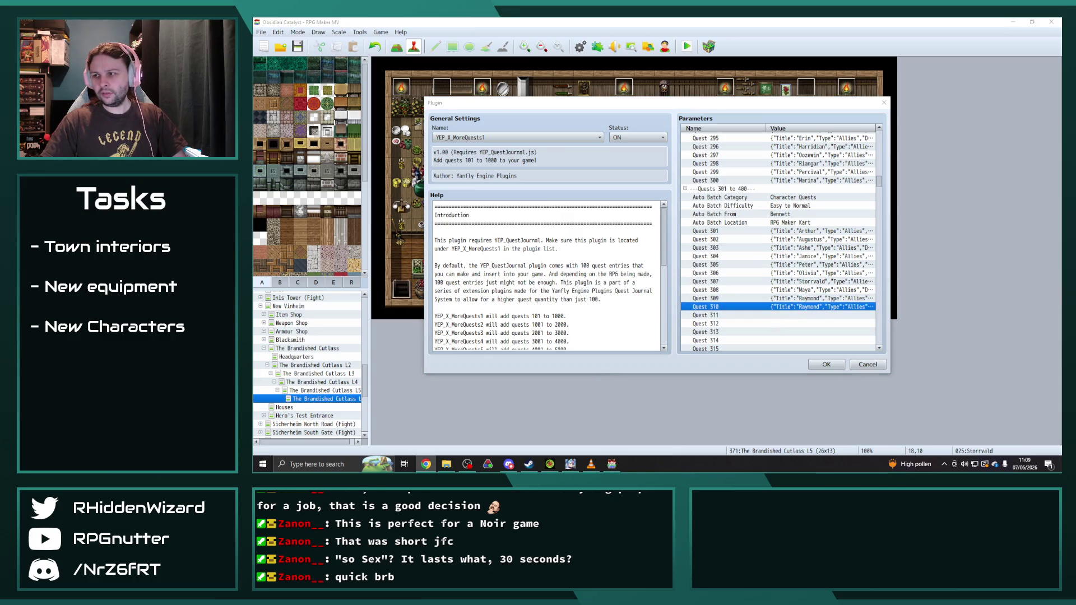
pyautogui.doubleClick(813, 307)
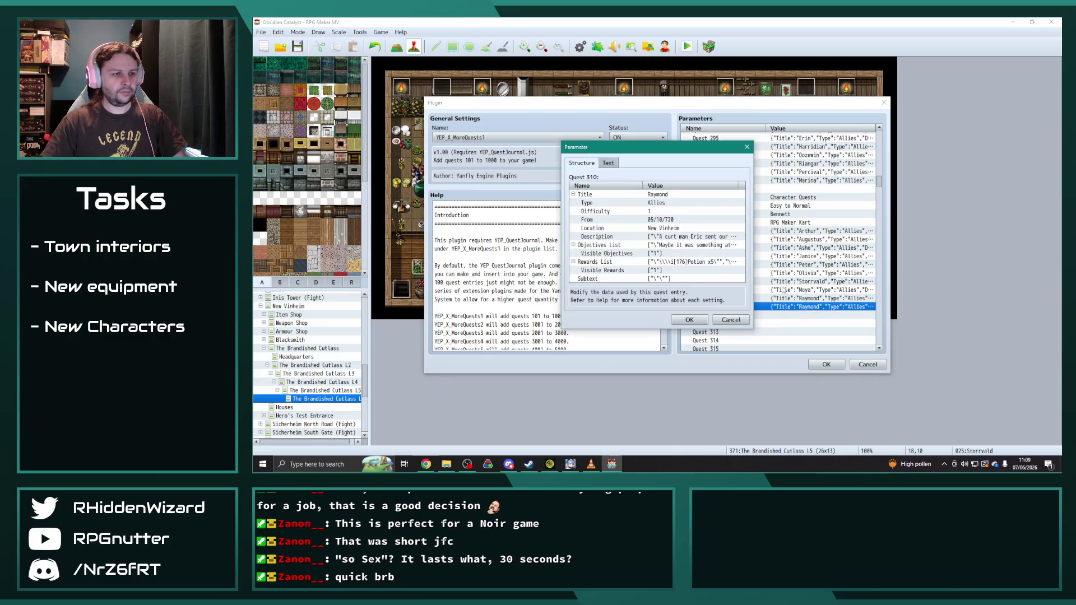
pyautogui.doubleClick(664, 196)
pyautogui.write('Lyle')
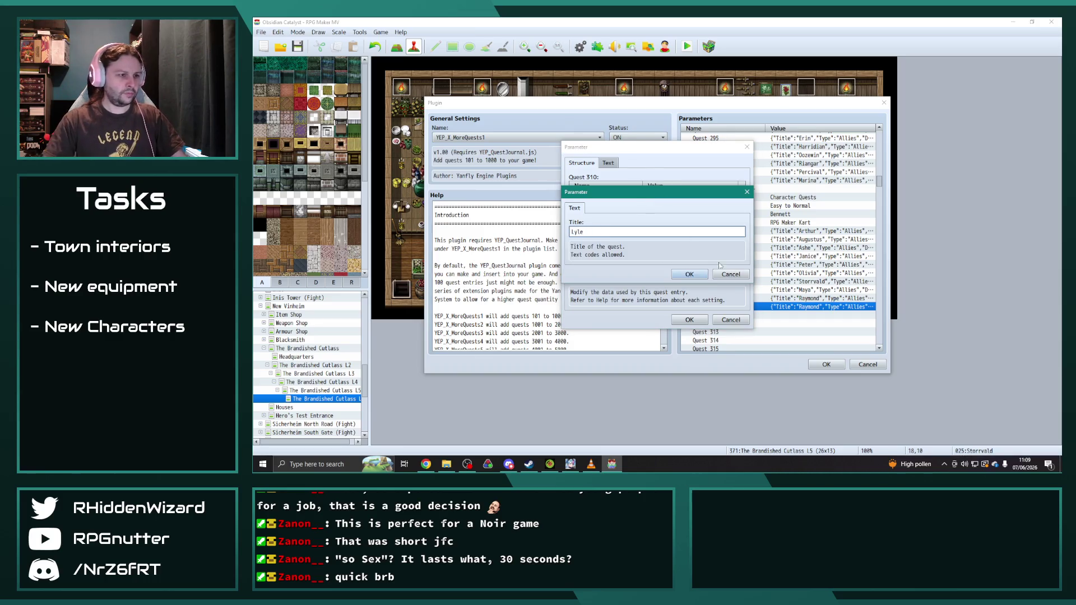
pyautogui.press('Return')
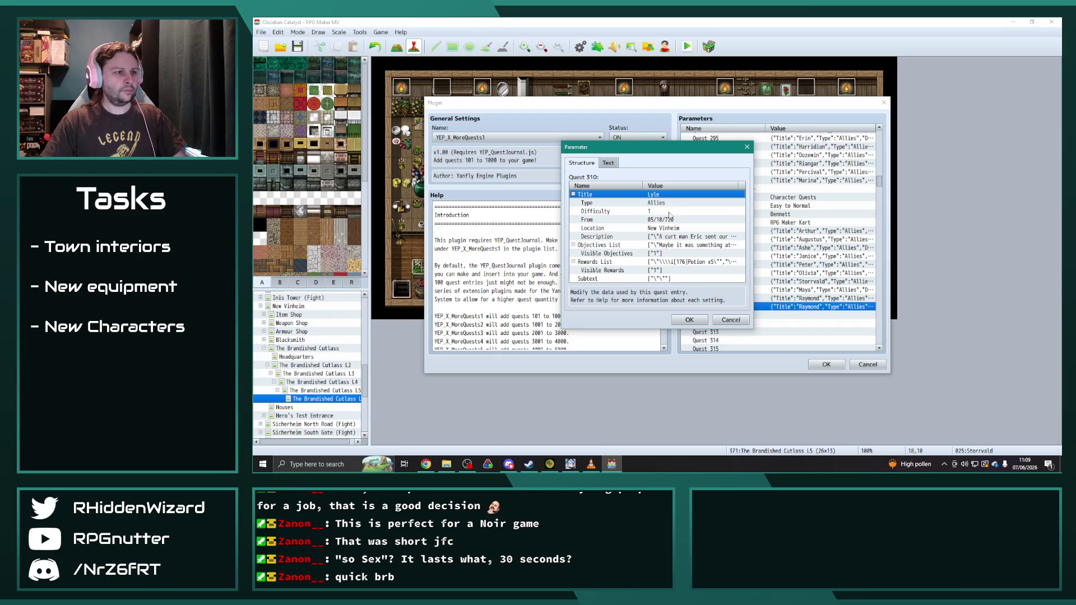
pyautogui.doubleClick(681, 237)
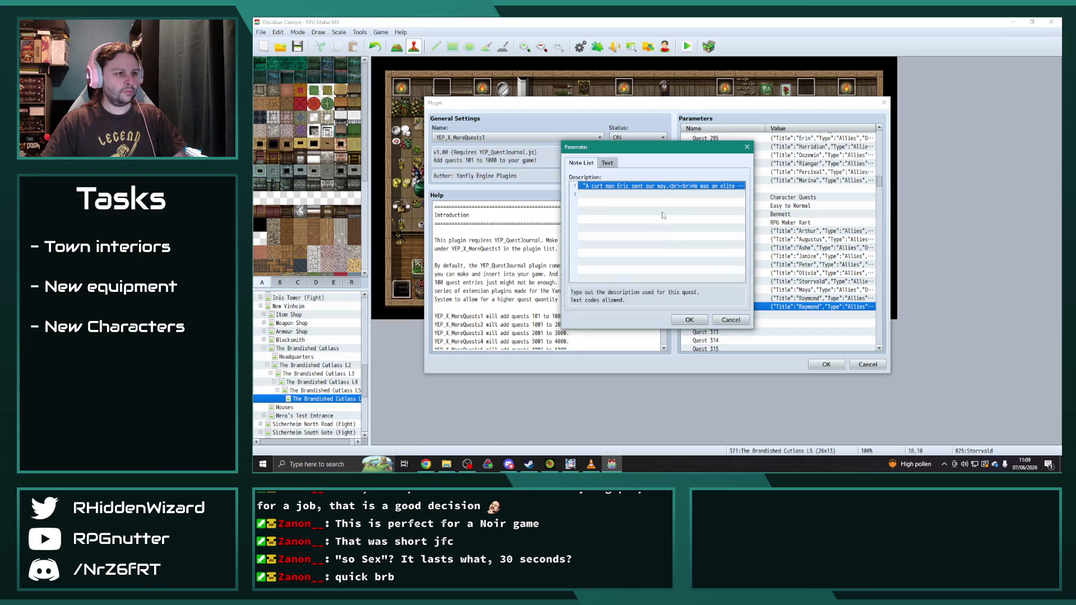
pyautogui.doubleClick(665, 181)
pyautogui.click(689, 306)
pyautogui.click(689, 320)
pyautogui.click(689, 320)
# - Paste the Lyle entry into Quest 311 titled Ellie, then apply the plugin changes
pyautogui.click(799, 314)
pyautogui.hotkey('ctrl', 'v')
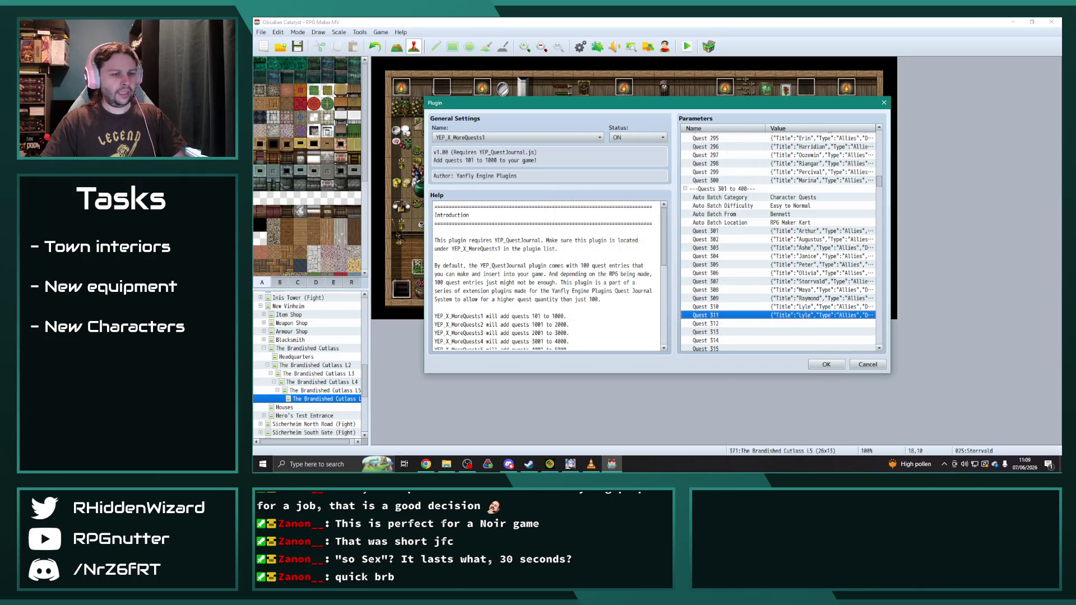
pyautogui.hotkey('alt', 'Tab')
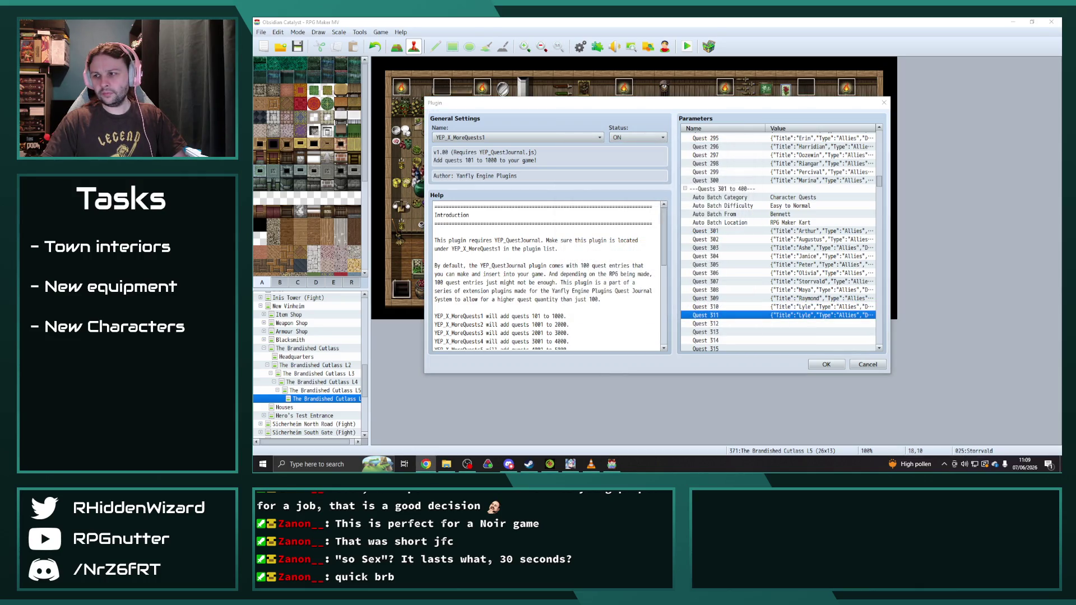
pyautogui.doubleClick(802, 315)
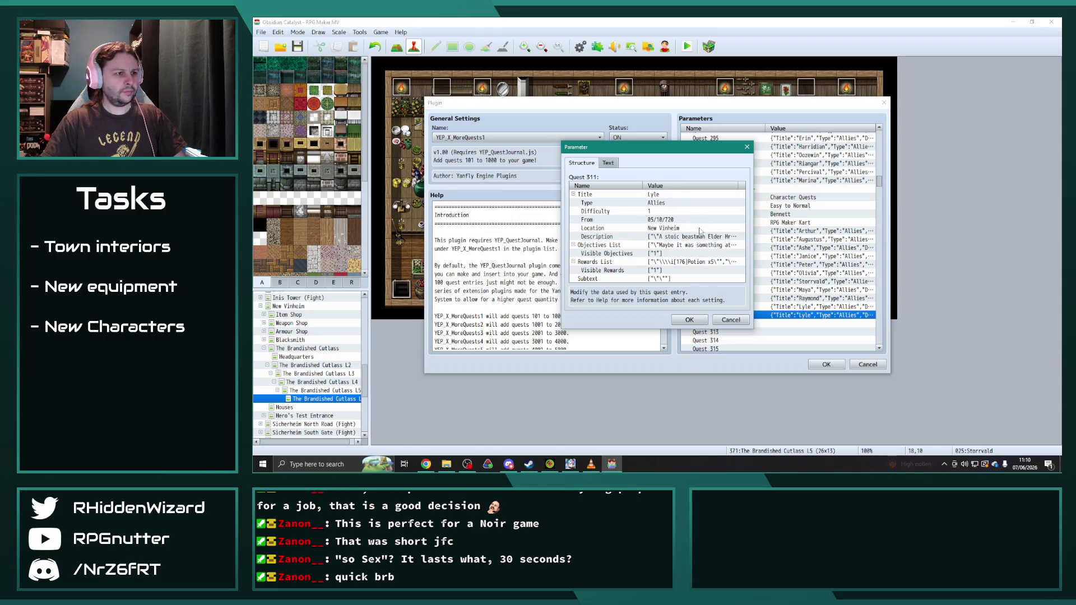
pyautogui.doubleClick(672, 236)
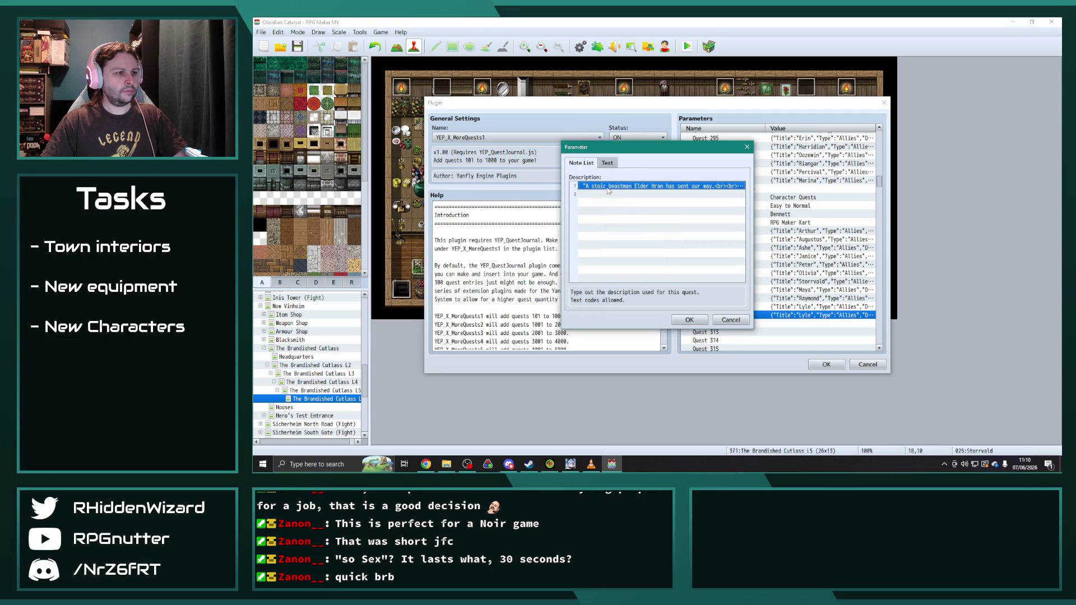
pyautogui.click(690, 319)
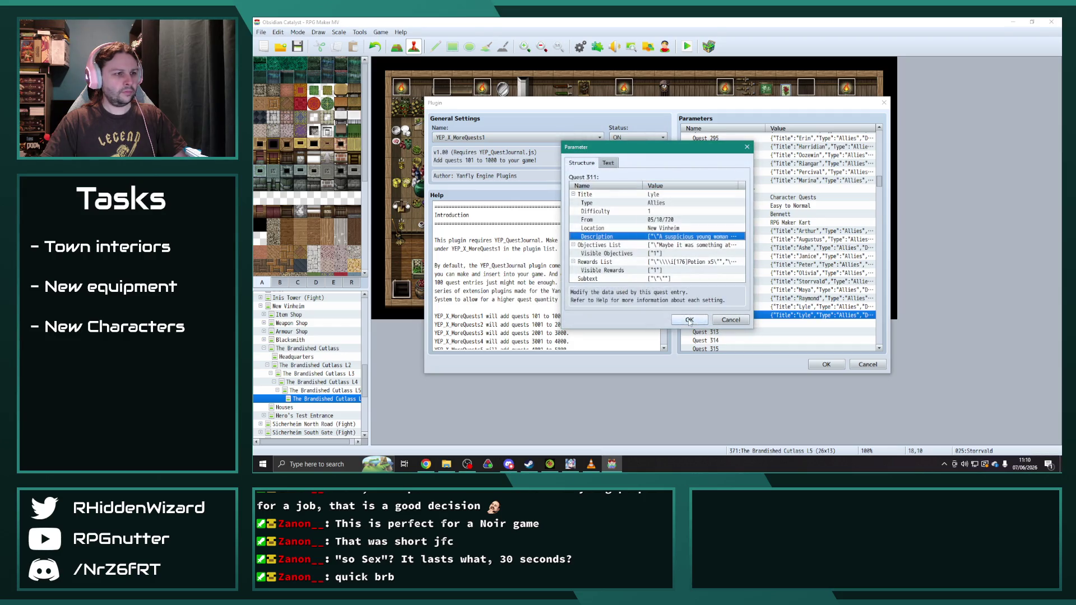
pyautogui.doubleClick(673, 194)
pyautogui.write('Ellie')
pyautogui.click(689, 274)
pyautogui.click(694, 321)
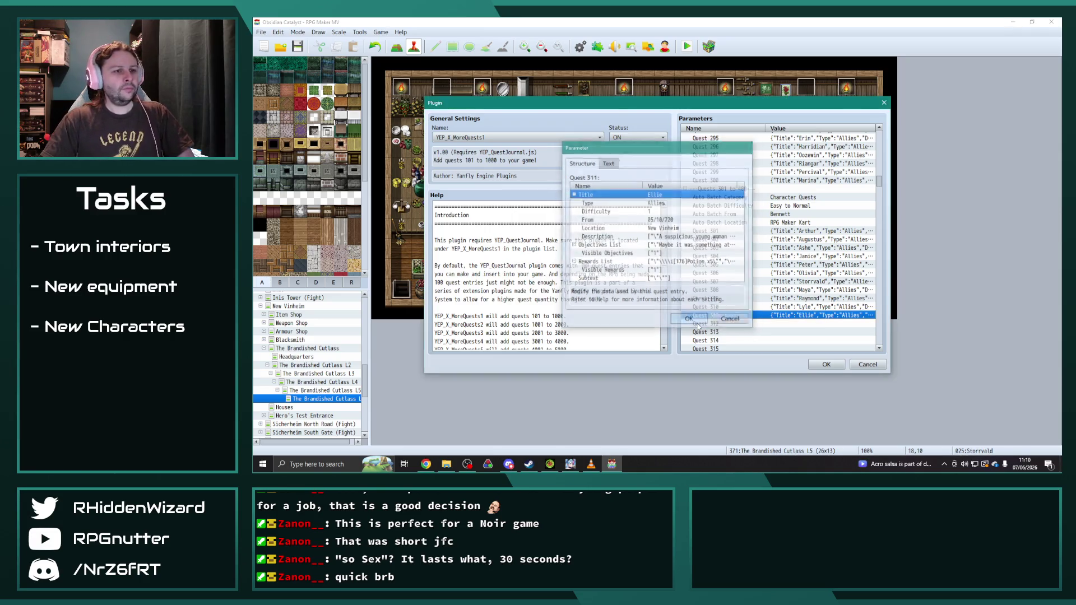
pyautogui.click(826, 365)
pyautogui.click(797, 358)
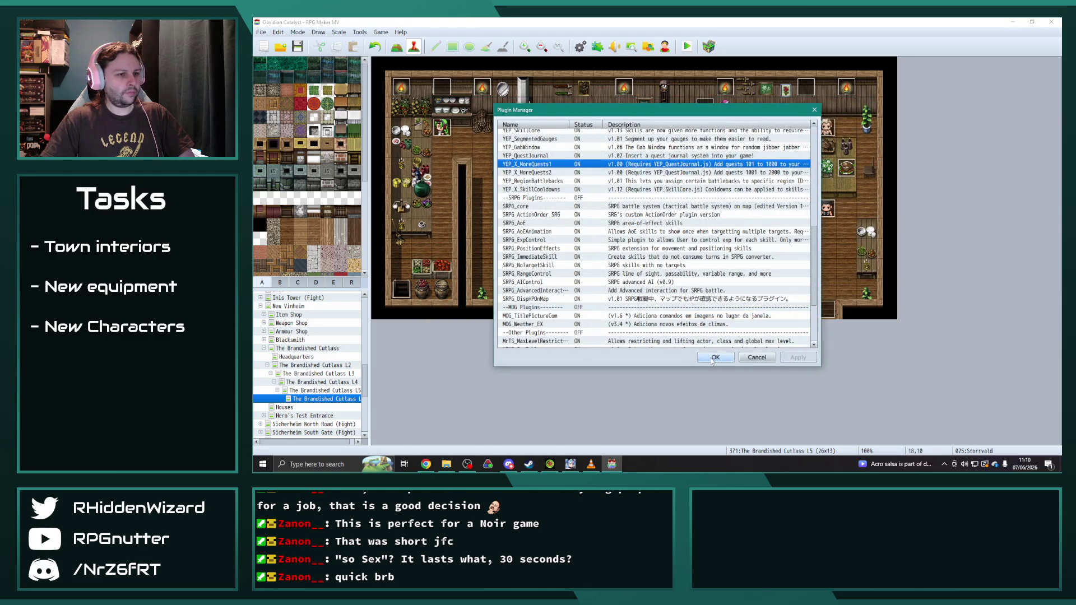
# - Confirm the Plugin Manager with OK and switch to the Character Specials spreadsheet in Chrome
pyautogui.click(713, 360)
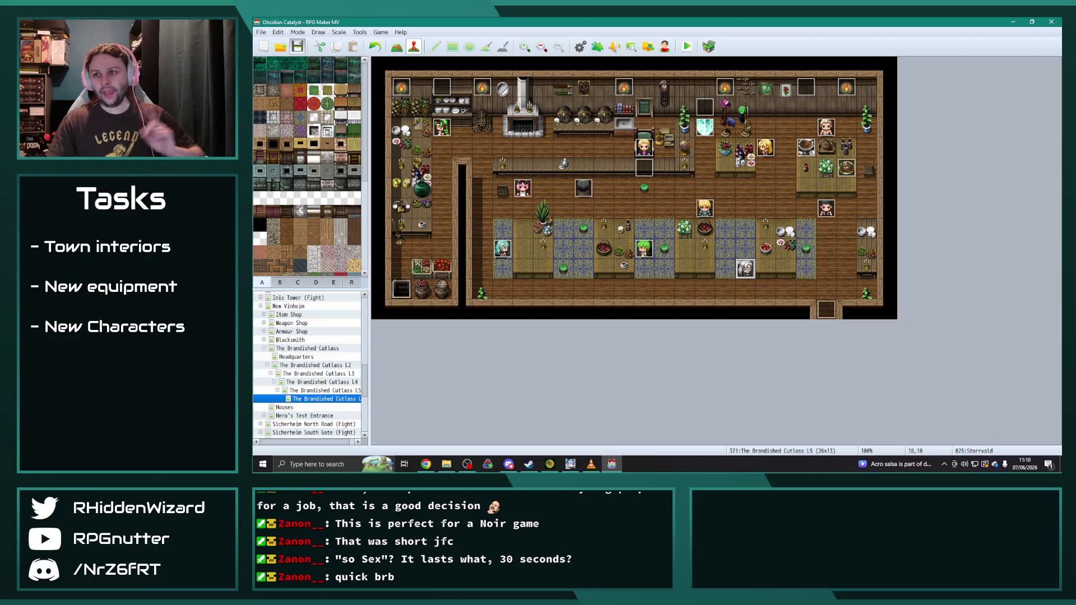
pyautogui.hotkey('alt', 'Tab')
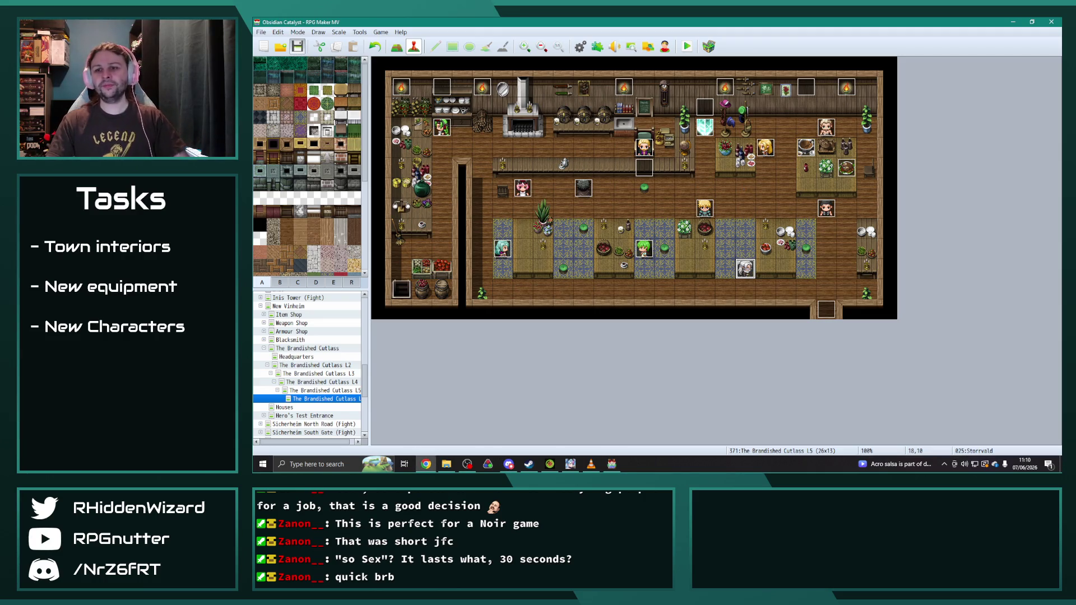
pyautogui.hotkey('alt', 'Tab')
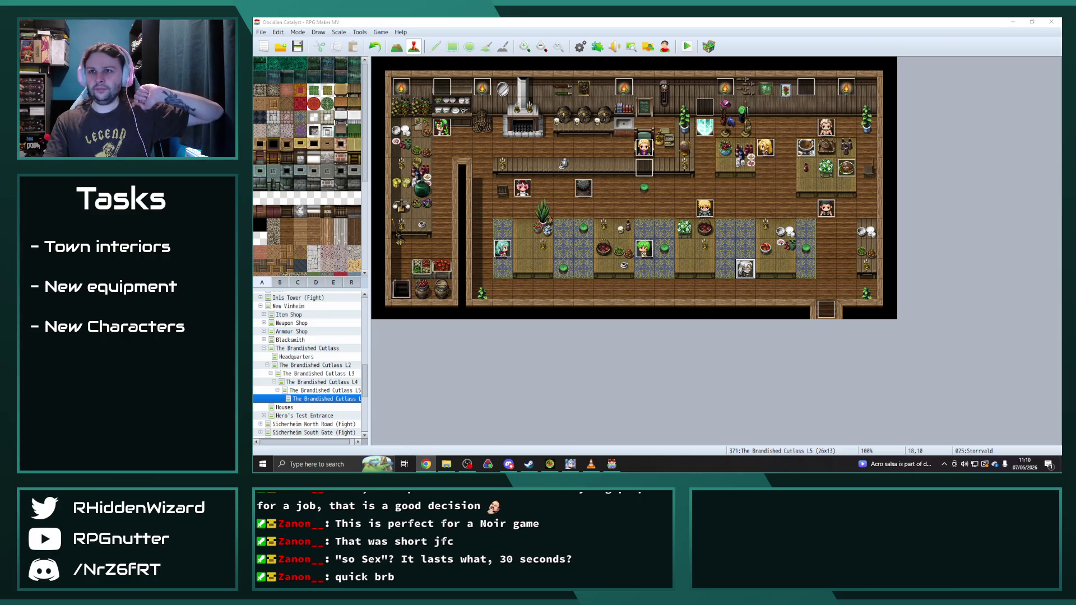
pyautogui.hotkey('alt', 'Tab')
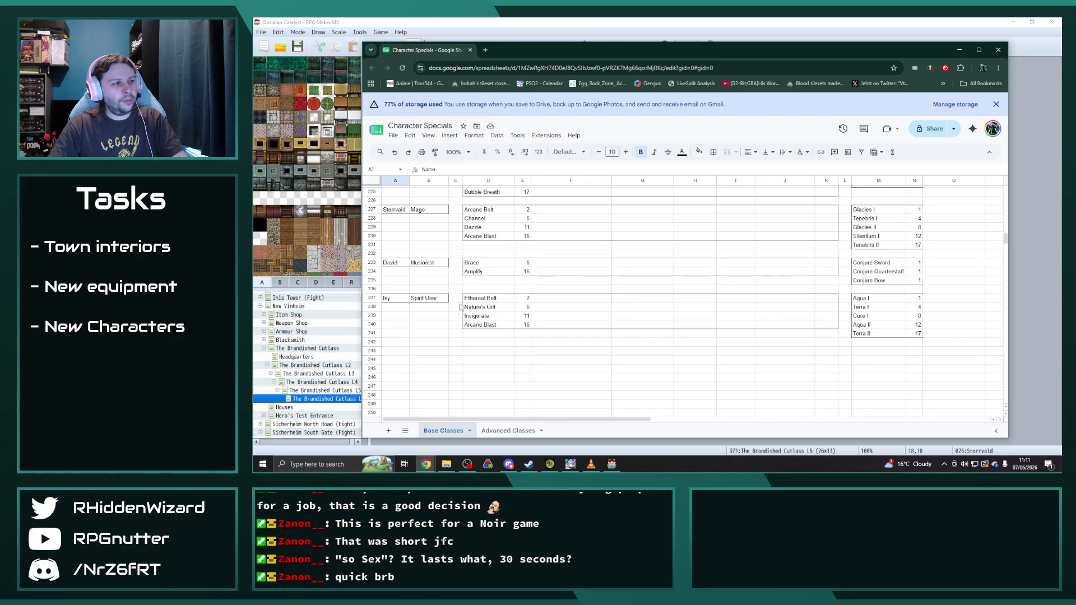
# - Copy the David and Ivy class blocks to cell A256 of the Base Classes sheet
pyautogui.moveTo(393, 300); pyautogui.dragTo(912, 338)
pyautogui.click(608, 387)
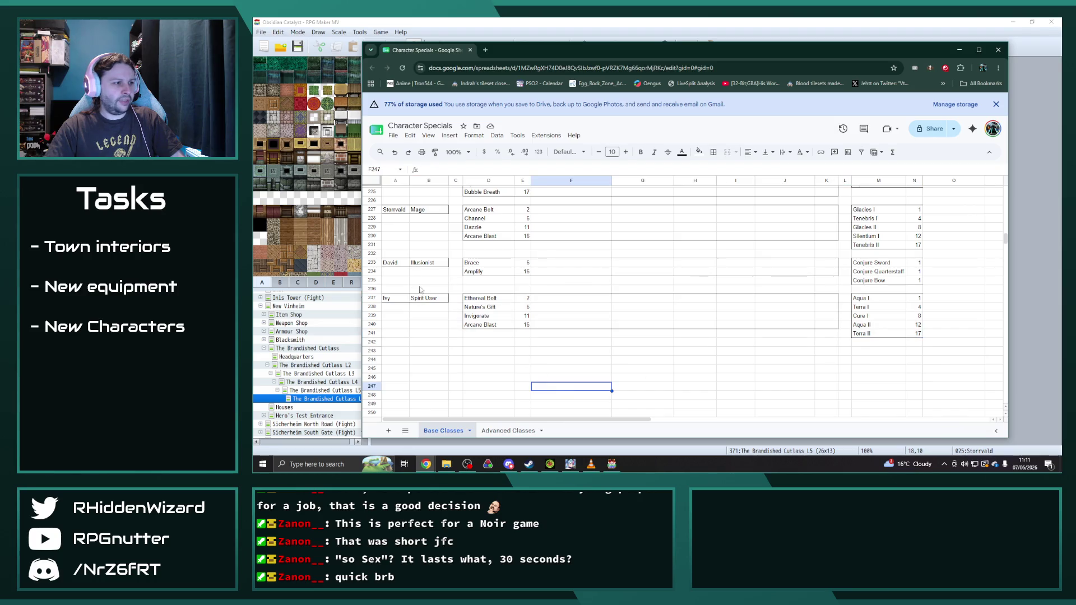
pyautogui.moveTo(395, 264)
pyautogui.mouseDown()
pyautogui.moveTo(751, 300)
pyautogui.moveTo(953, 343)
pyautogui.moveTo(873, 330)
pyautogui.mouseUp()
pyautogui.hotkey('ctrl', 'c')
pyautogui.scroll(-5, 512, 347)
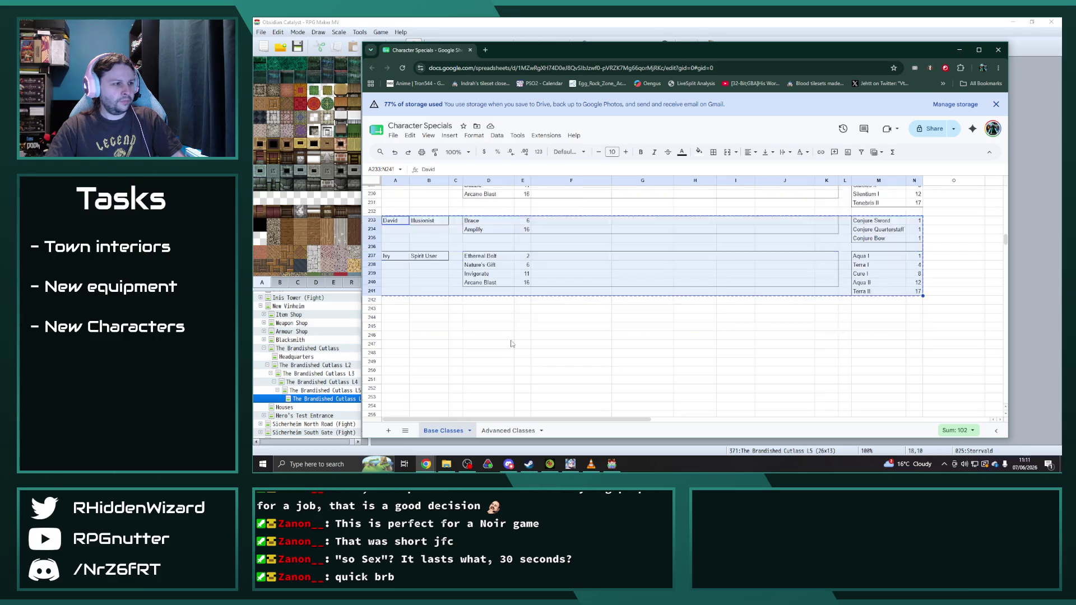
pyautogui.click(402, 256)
pyautogui.hotkey('ctrl', 'v')
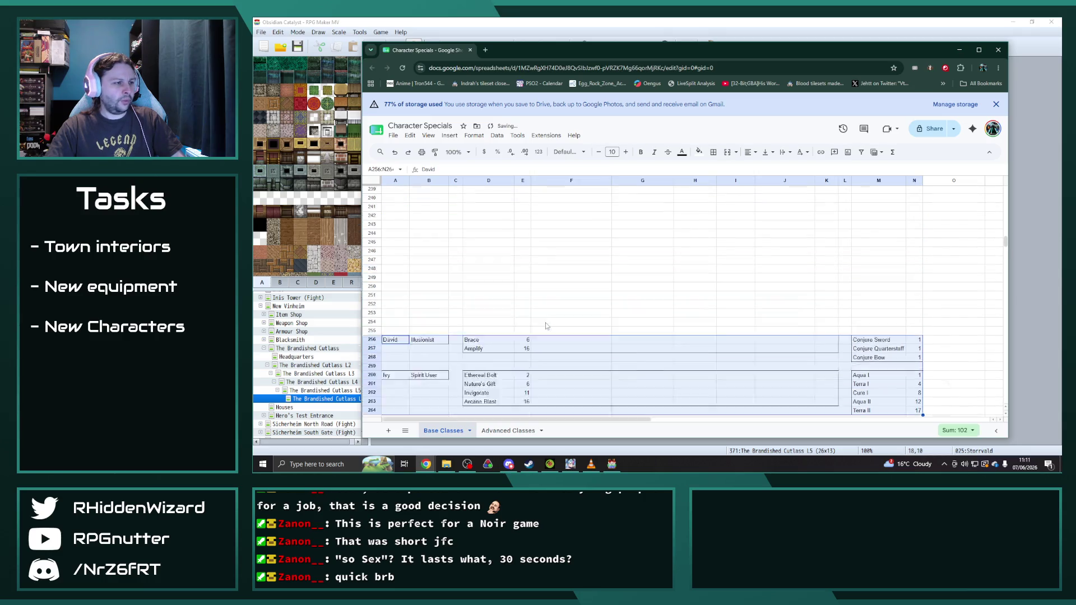
pyautogui.scroll(6, 528, 322)
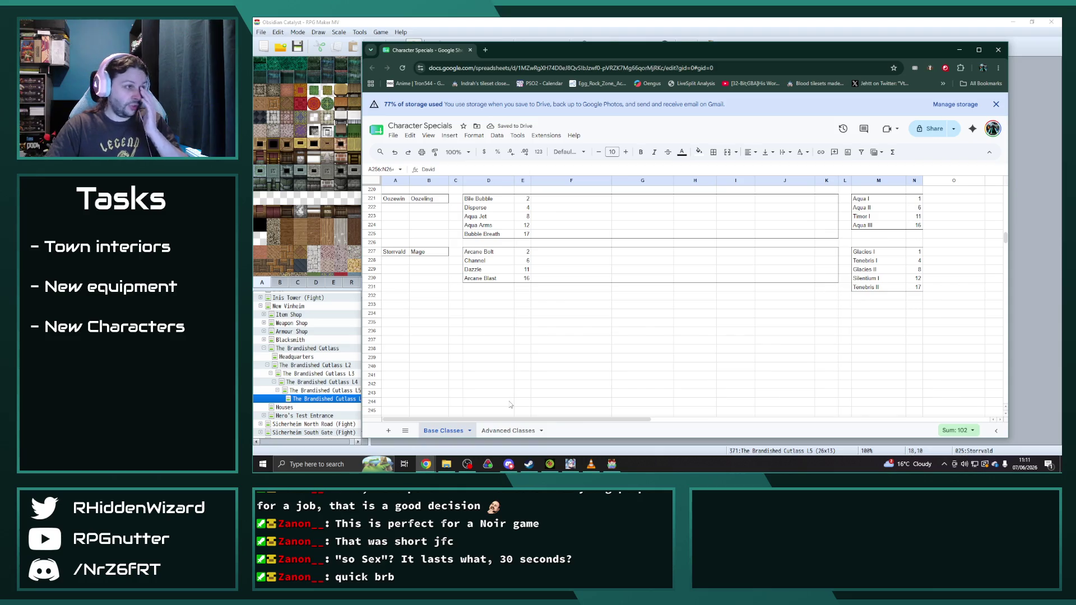
pyautogui.click(461, 21)
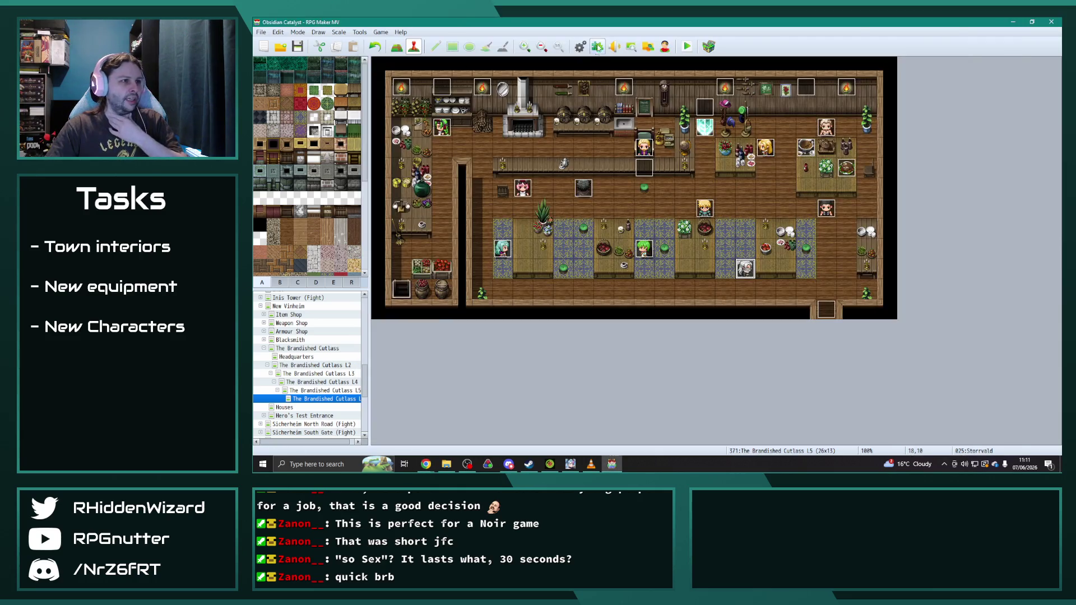
pyautogui.click(581, 46)
pyautogui.moveTo(558, 157); pyautogui.dragTo(560, 280)
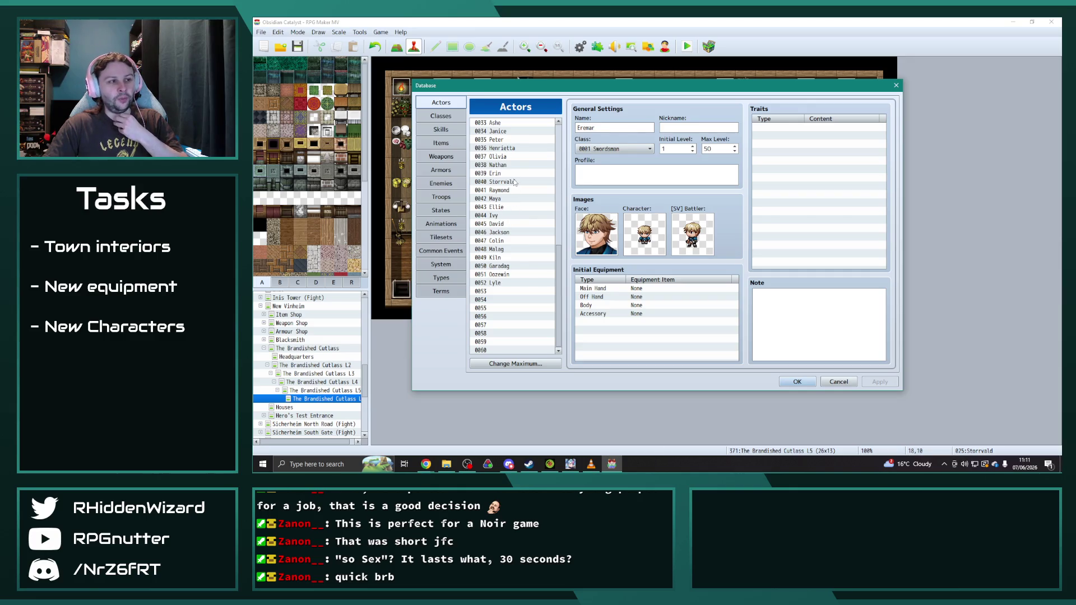
pyautogui.click(796, 380)
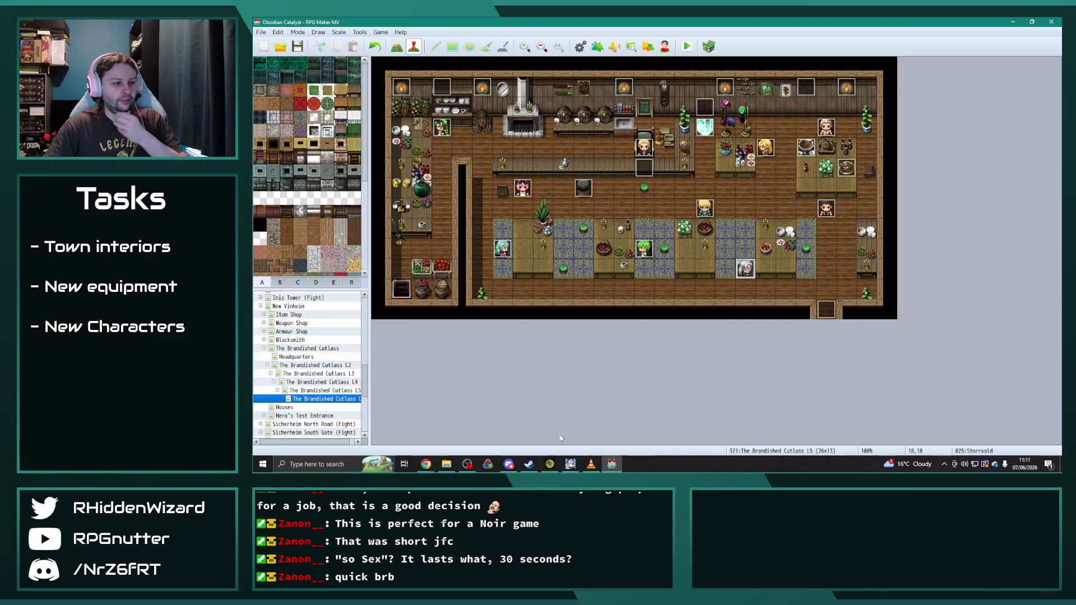
pyautogui.moveTo(426, 464)
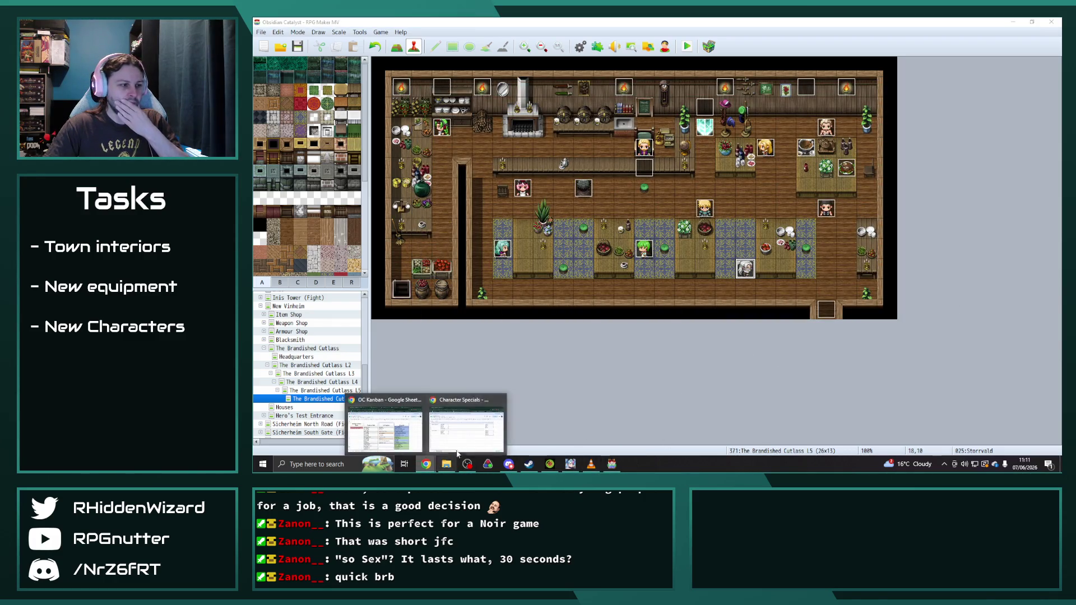
pyautogui.click(487, 431)
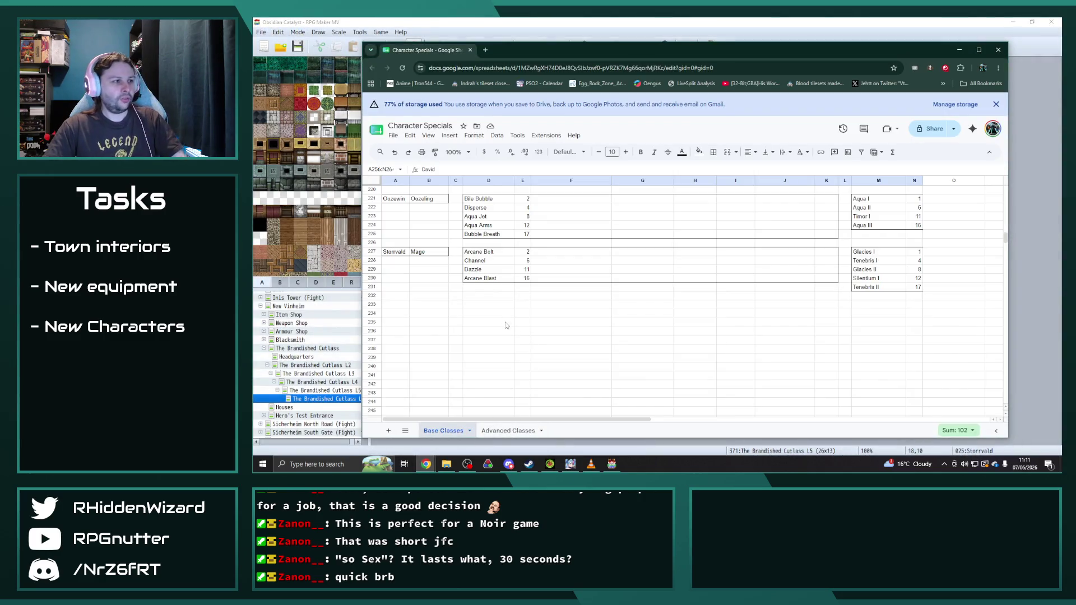
# - Copy Melanie's Lancer block and paste it at row 232, below Storrvald's block
pyautogui.scroll(15, 508, 327)
pyautogui.scroll(15, 508, 327)
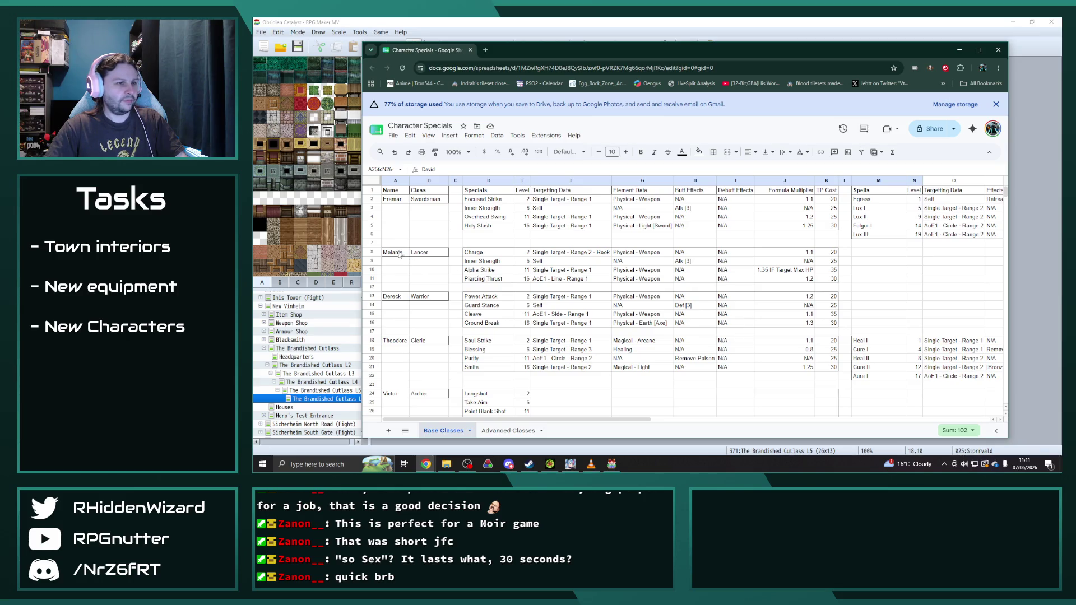
pyautogui.moveTo(393, 253); pyautogui.dragTo(828, 279)
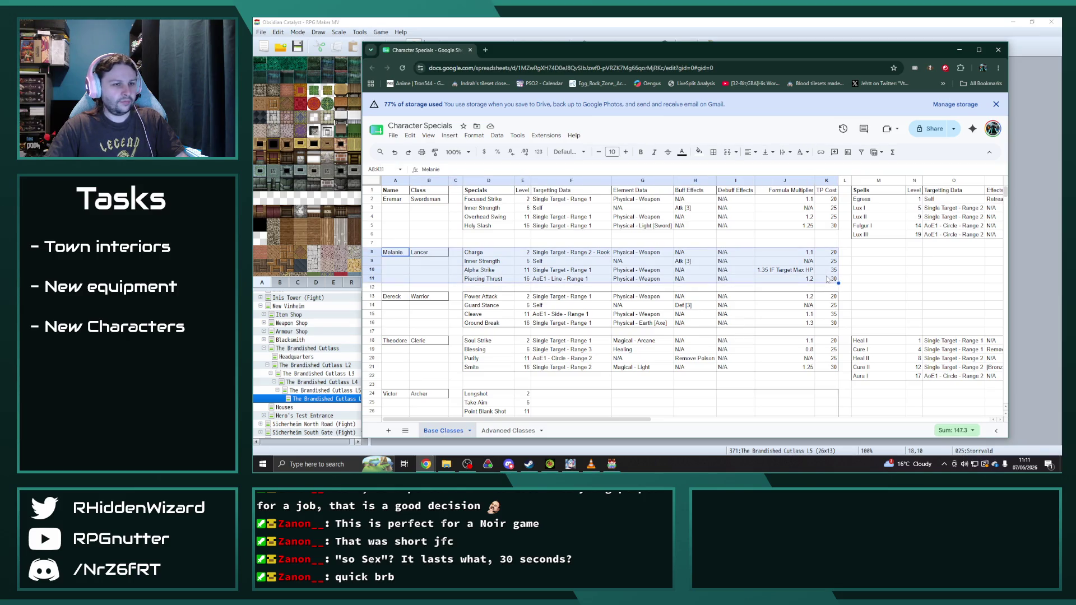
pyautogui.hotkey('ctrl', 'c')
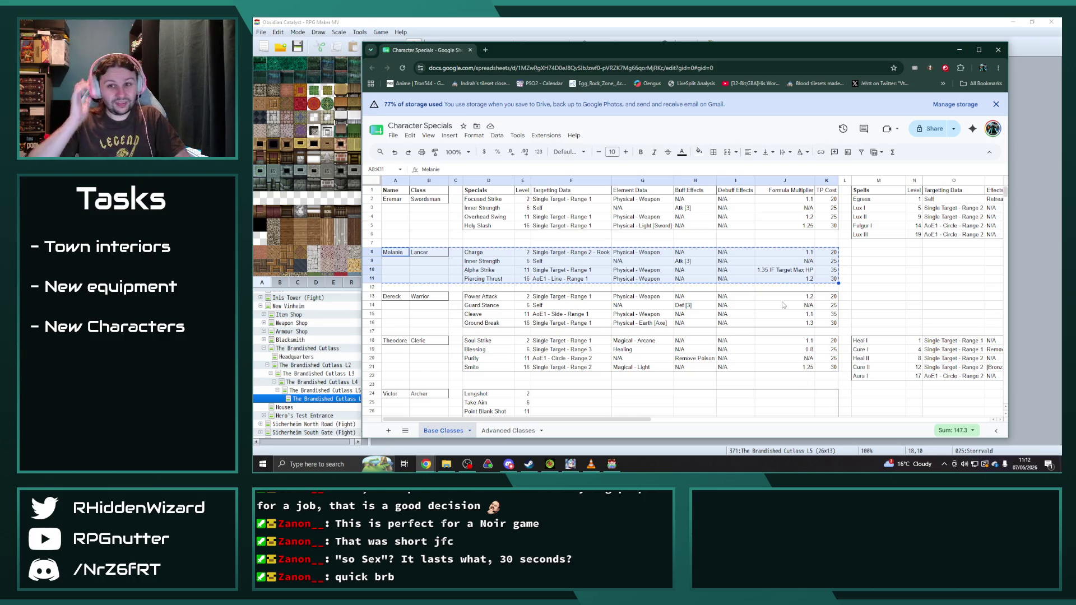
pyautogui.scroll(-10, 700, 301)
pyautogui.scroll(-15, 698, 297)
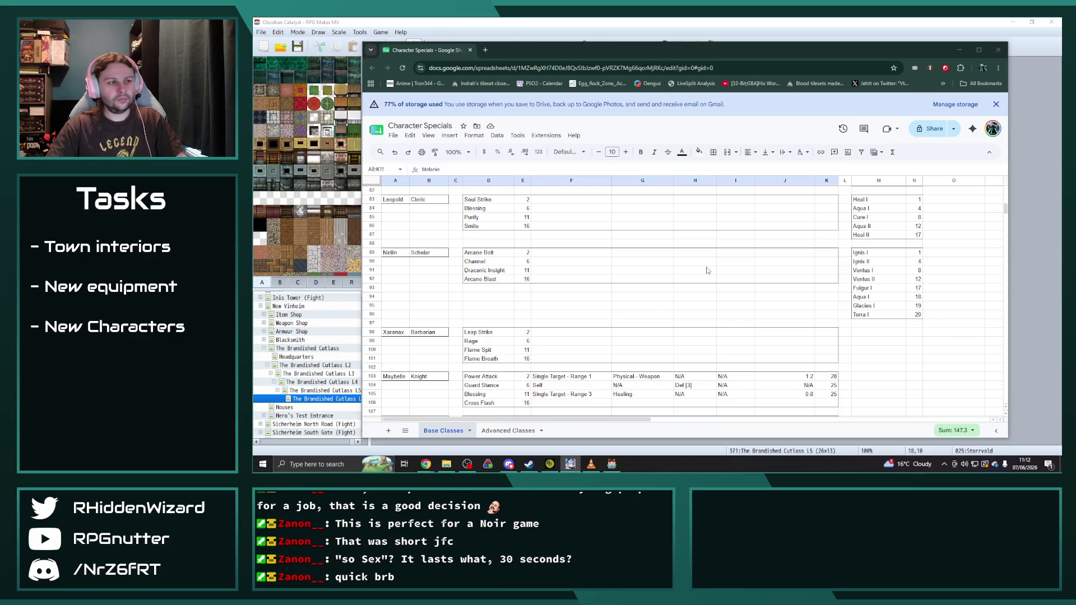
pyautogui.scroll(-12, 488, 325)
pyautogui.scroll(-13, 488, 325)
pyautogui.click(398, 213)
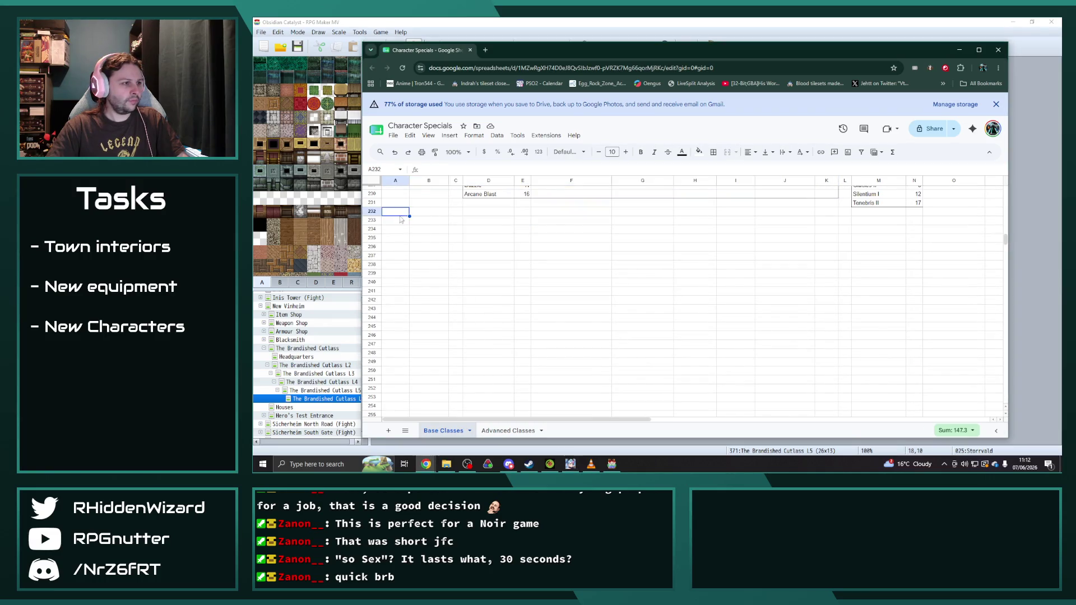
pyautogui.hotkey('ctrl', 'v')
# - Rename the pasted block to Raymond in A232, then open RPG Maker's actors database
pyautogui.scroll(2, 408, 257)
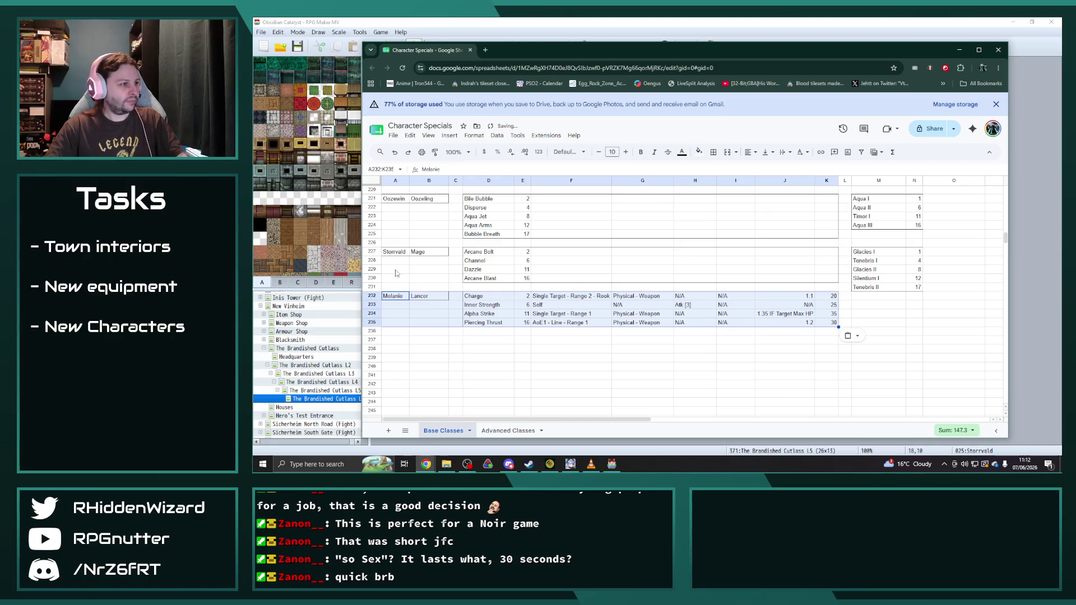
pyautogui.click(396, 296)
pyautogui.write('Ray')
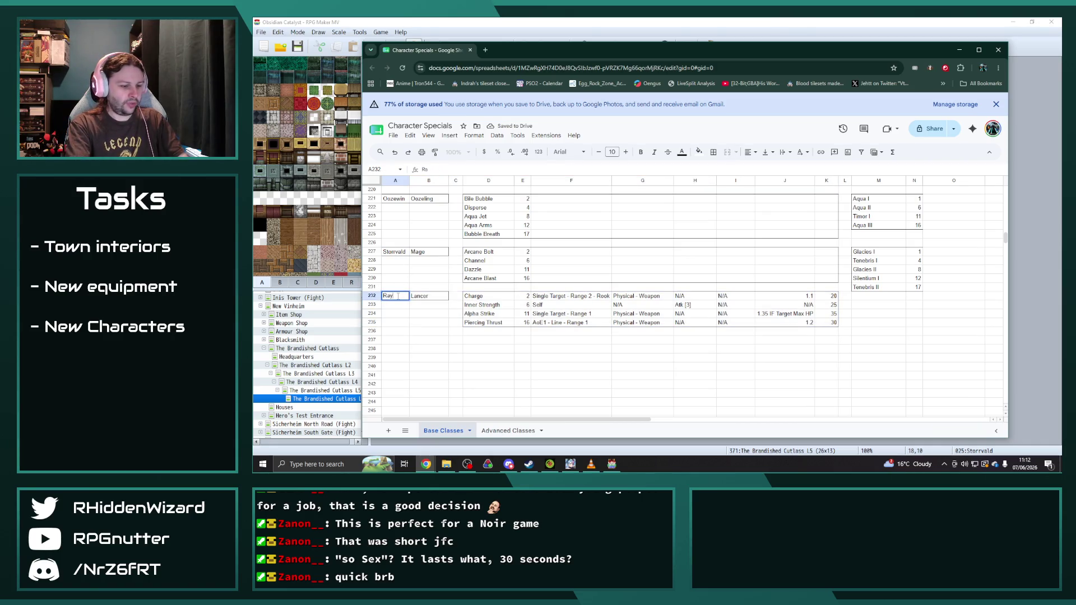
pyautogui.write('mond')
pyautogui.press('Return')
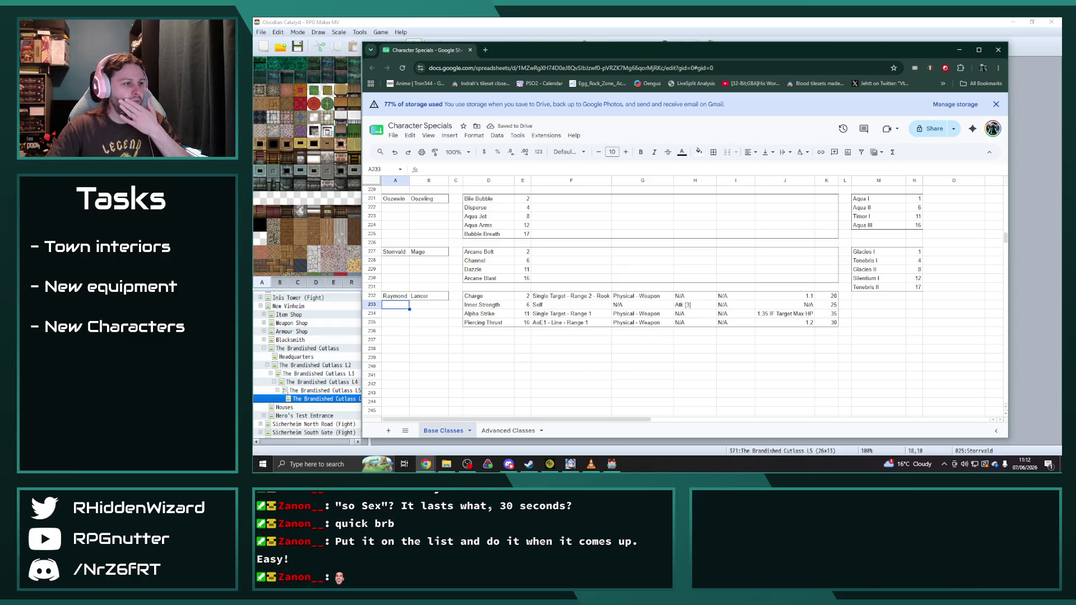
pyautogui.hotkey('alt', 'Tab')
pyautogui.click(581, 46)
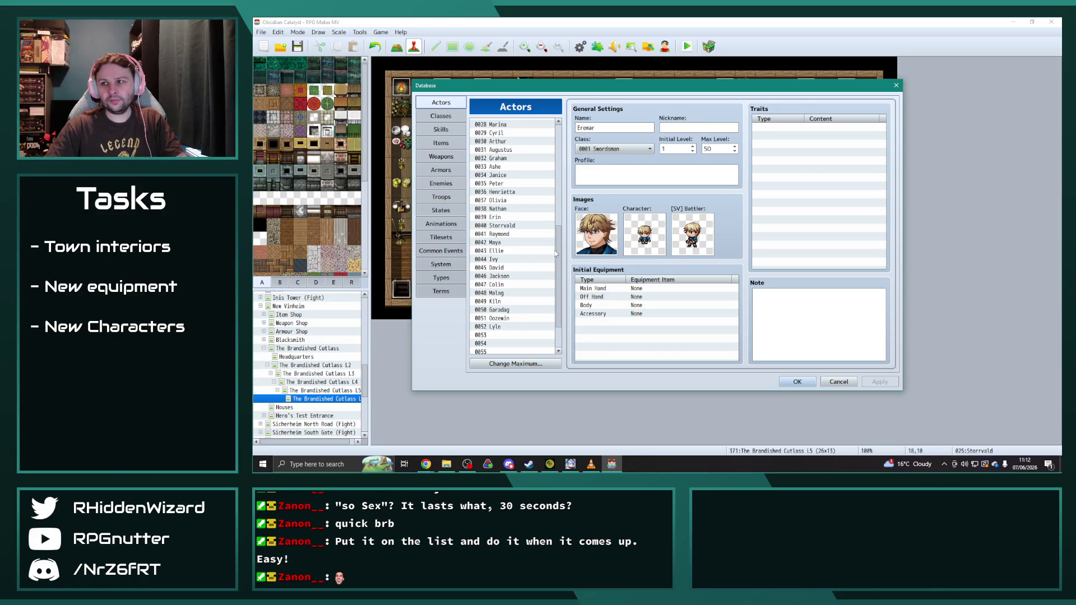
# - Close the actors database and return to the Character Specials sheet at Adeem's cell A140
pyautogui.click(797, 381)
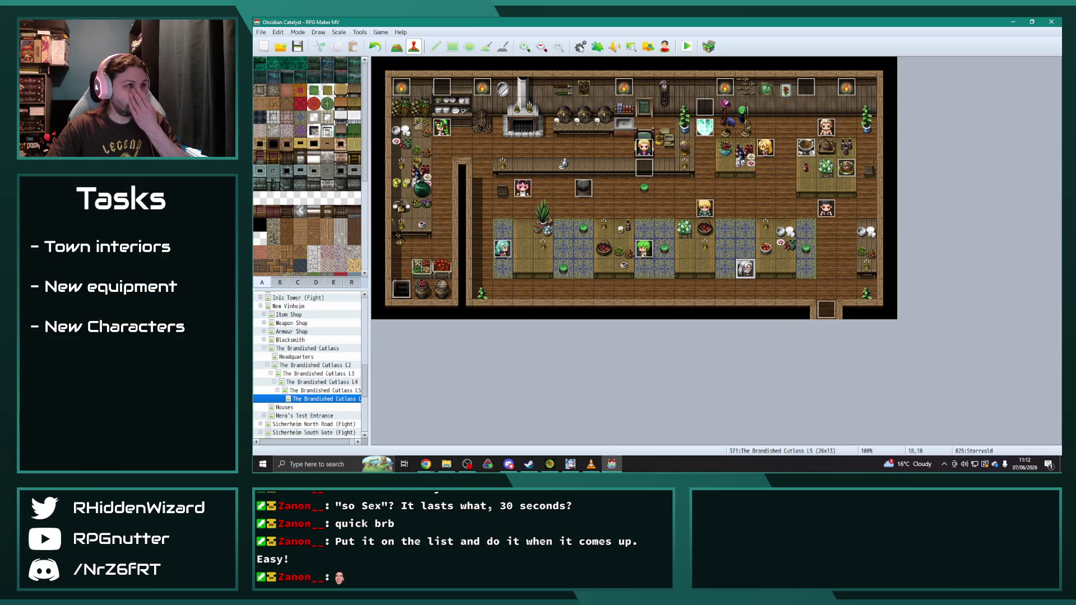
pyautogui.click(426, 464)
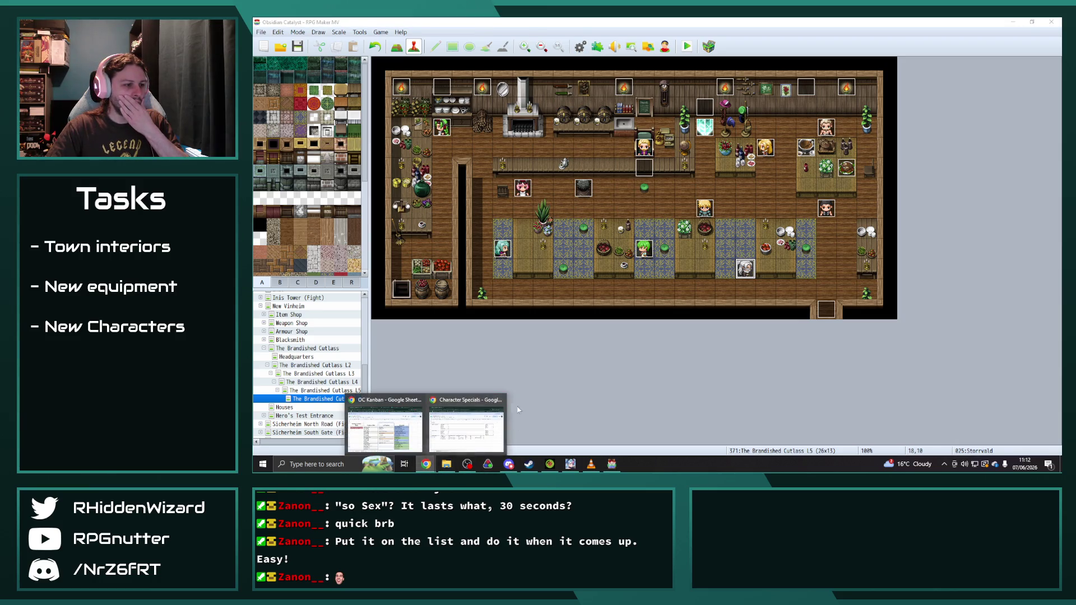
pyautogui.click(482, 423)
pyautogui.scroll(-5, 454, 331)
pyautogui.scroll(6, 454, 330)
pyautogui.click(395, 200)
# - Copy Adeem's Genin block with its spells and paste it at row 237
pyautogui.moveTo(396, 200); pyautogui.dragTo(919, 226)
pyautogui.hotkey('ctrl', 'c')
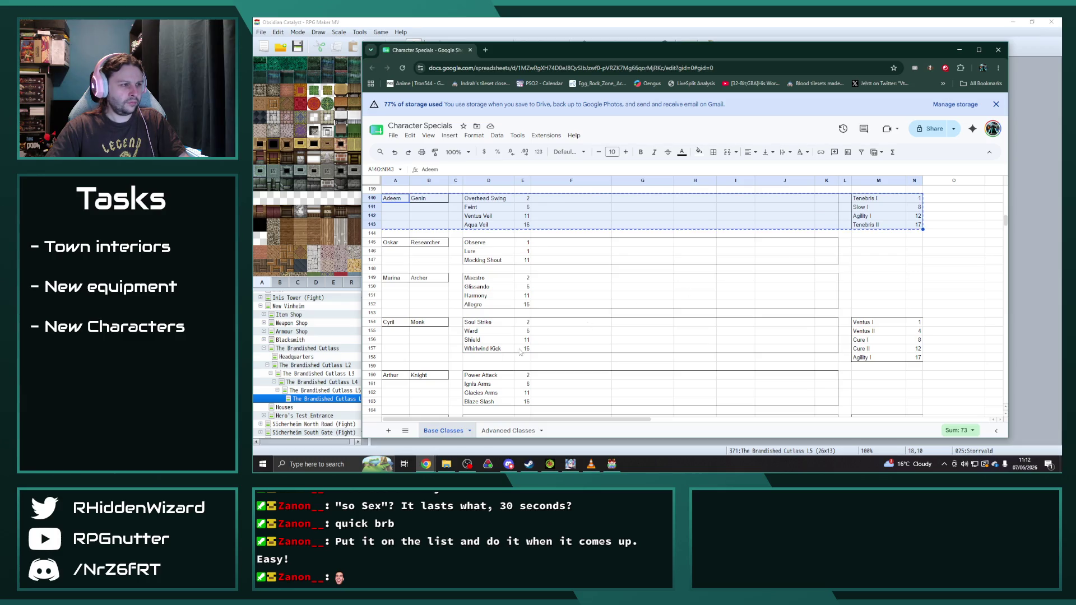
pyautogui.scroll(-15, 449, 350)
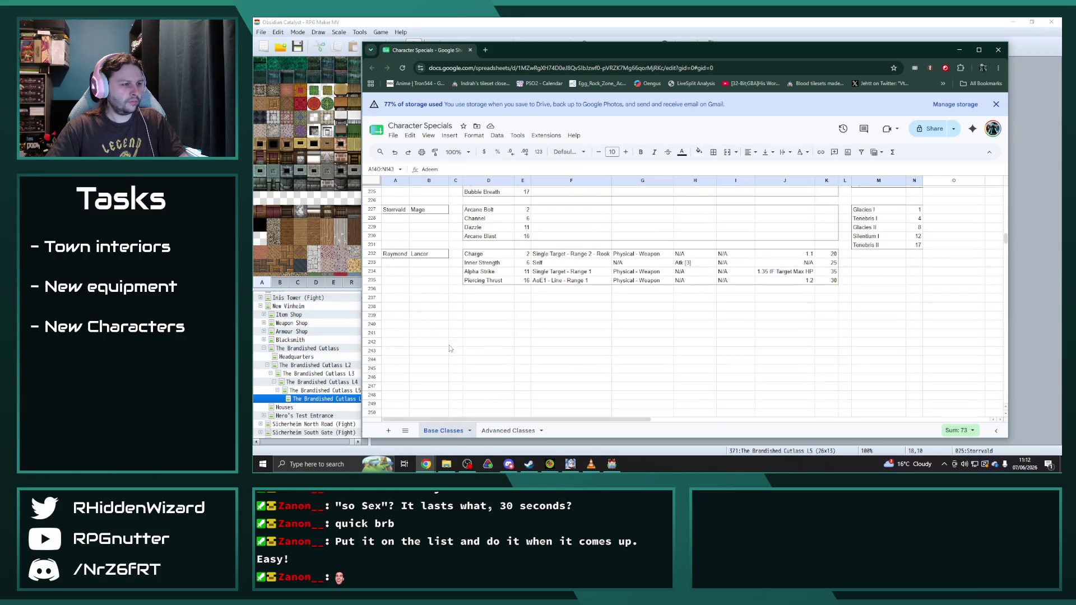
pyautogui.click(403, 300)
pyautogui.hotkey('ctrl', 'v')
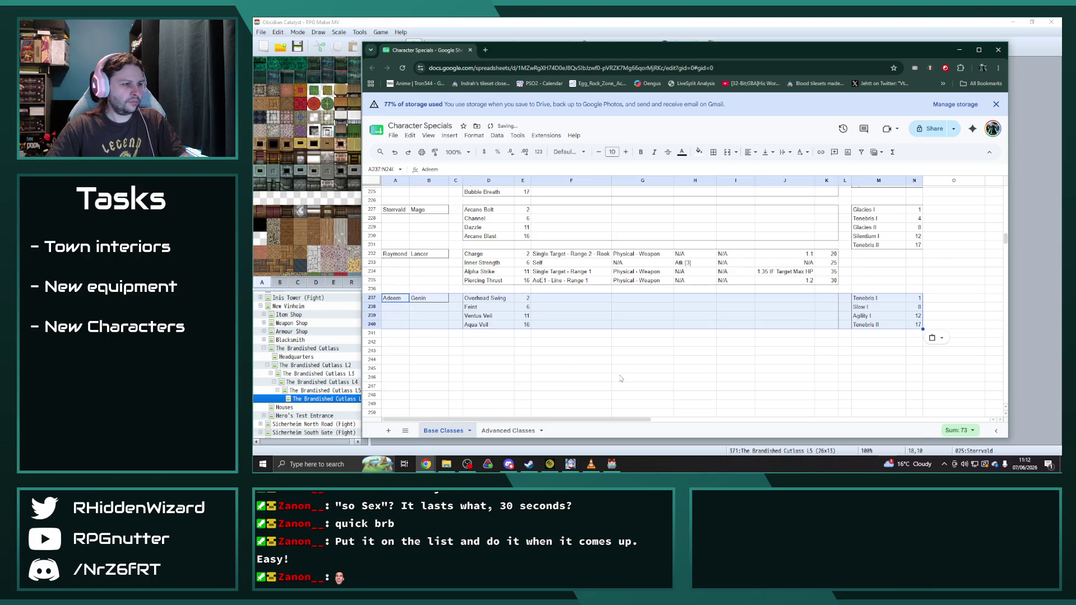
pyautogui.click(621, 379)
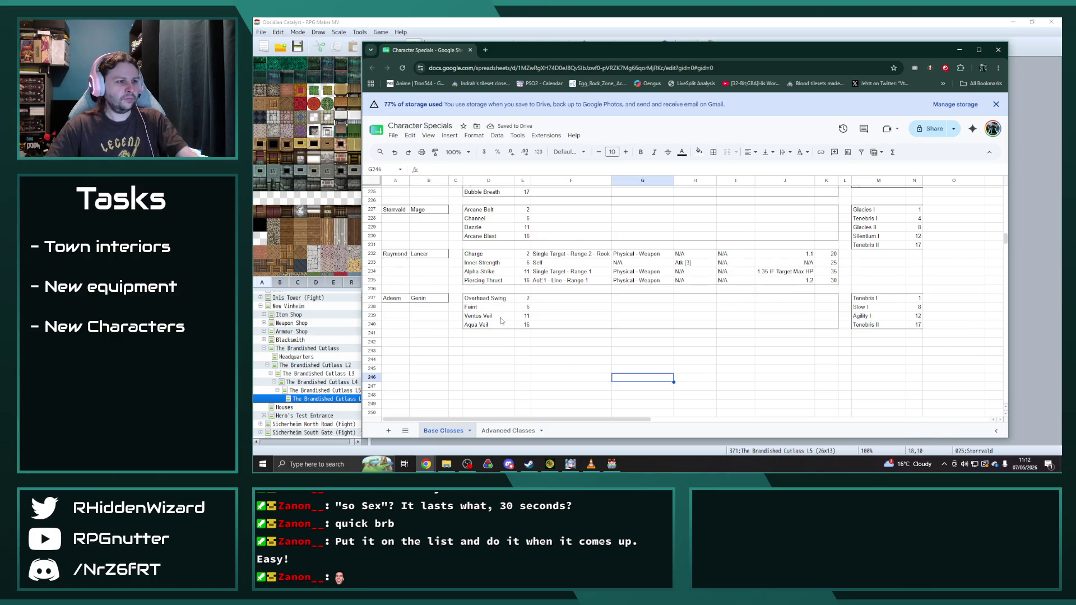
# - Change the spells in M237–M240 to Aqua I, Resist I, Somnus I and Aqua II
pyautogui.doubleClick(864, 298)
pyautogui.doubleClick(864, 298)
pyautogui.write('Aqua')
pyautogui.press('Return')
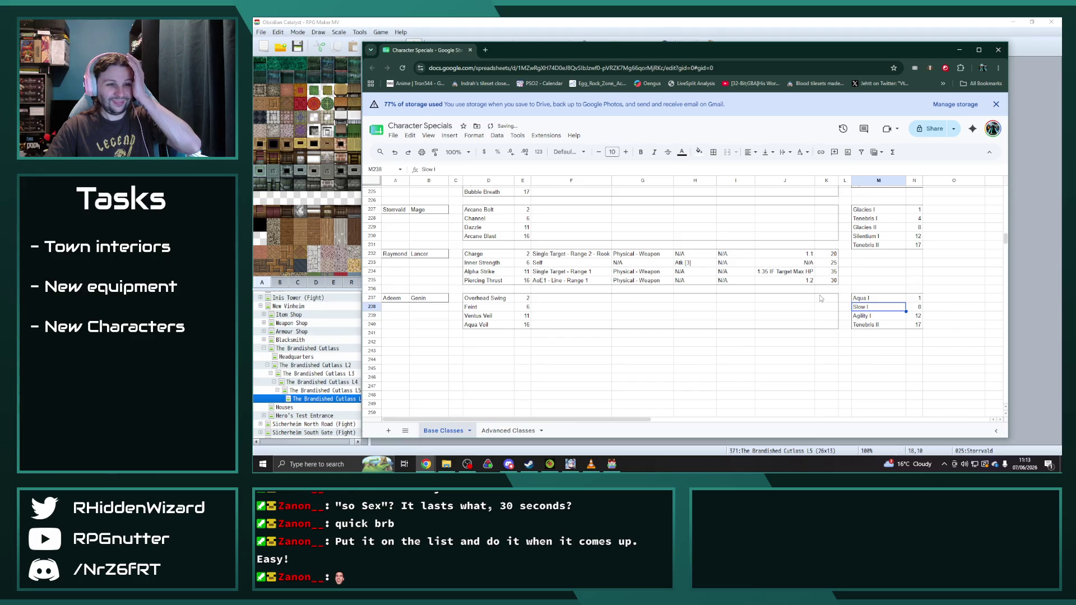
pyautogui.doubleClick(880, 308)
pyautogui.moveTo(880, 308); pyautogui.dragTo(847, 308)
pyautogui.write('Resist I')
pyautogui.press('Return')
pyautogui.press('Down')
pyautogui.write('Aqua II')
pyautogui.press('Return')
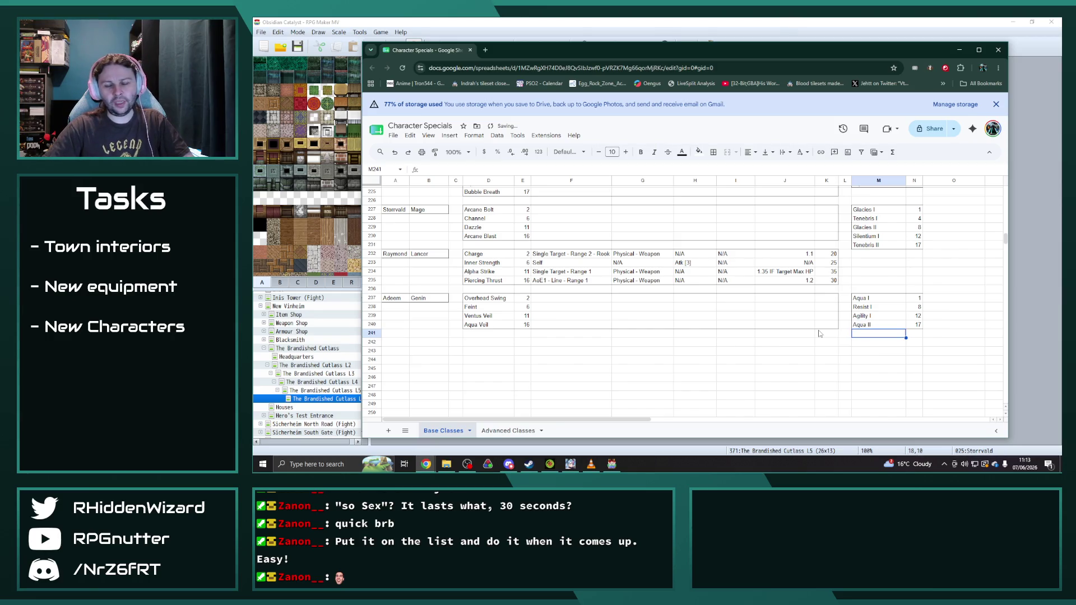
pyautogui.press('Up')
pyautogui.press('Up')
pyautogui.write('So')
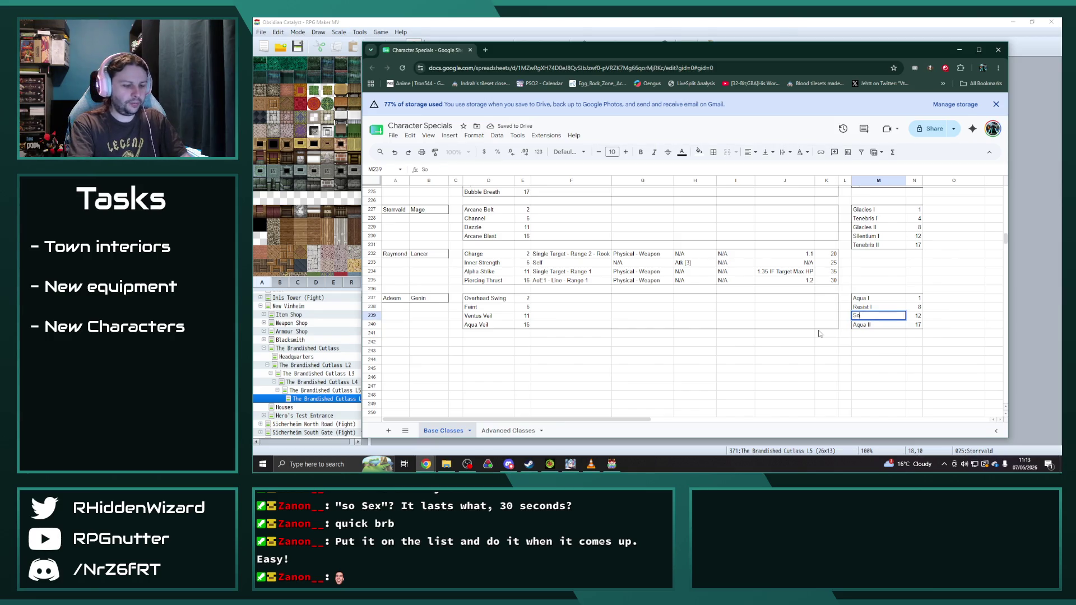
pyautogui.press('Return')
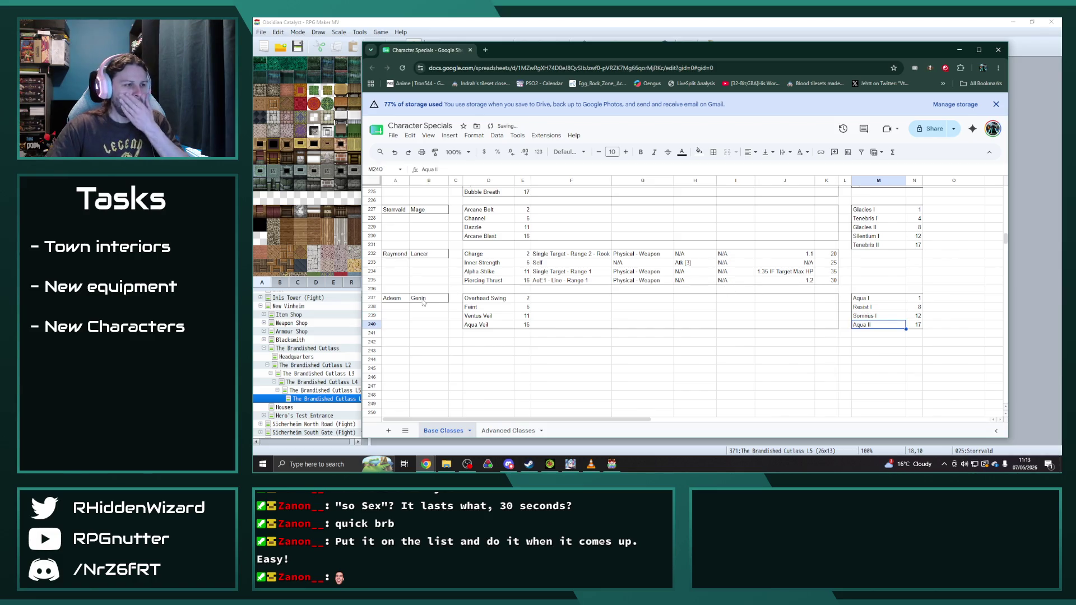
# - Replace the Ventus Veil skill in D239 with Aqua Veil, fixing the typo
pyautogui.click(487, 317)
pyautogui.write('Aqua Vil')
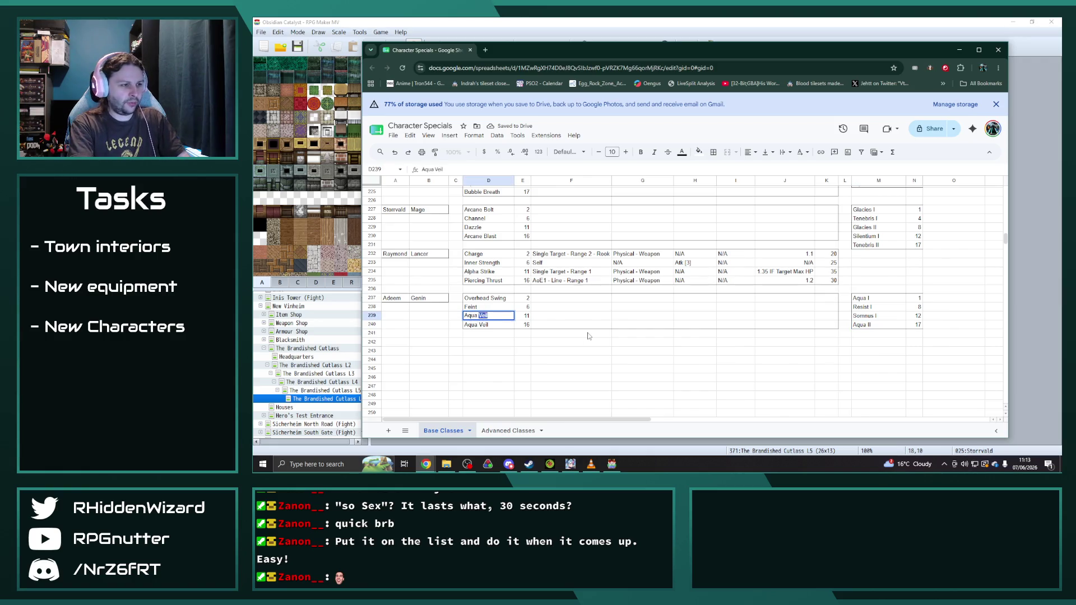
pyautogui.press('Return')
pyautogui.press('Up')
pyautogui.press('Return')
pyautogui.press('BackSpace')
pyautogui.press('BackSpace')
pyautogui.write('eil')
pyautogui.press('Return')
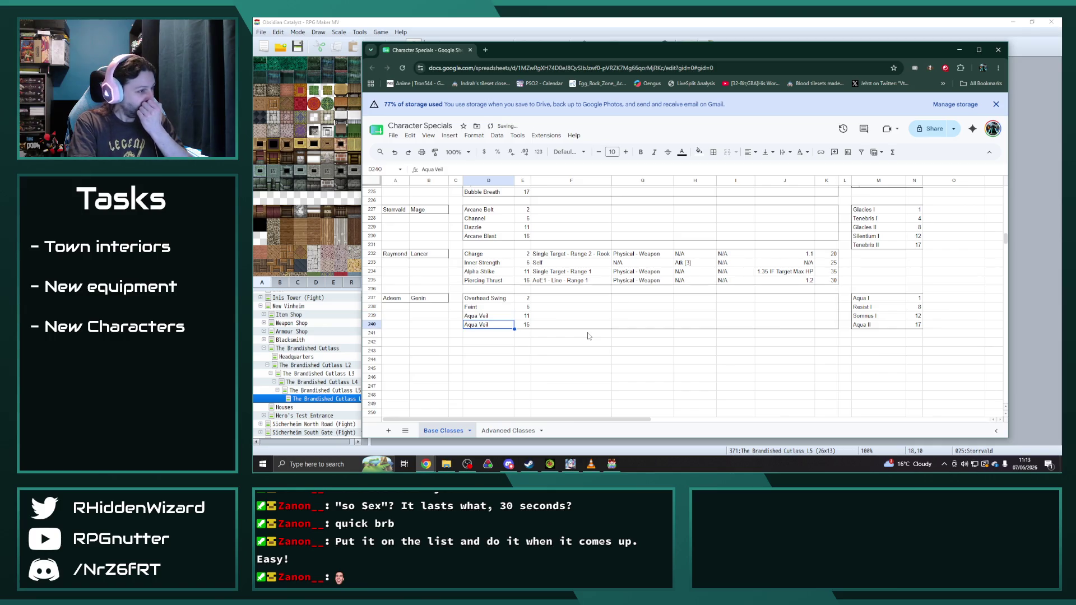
# - Name the new Genin block Maya in cell A237
pyautogui.press('Up')
pyautogui.press('Up')
pyautogui.press('Up')
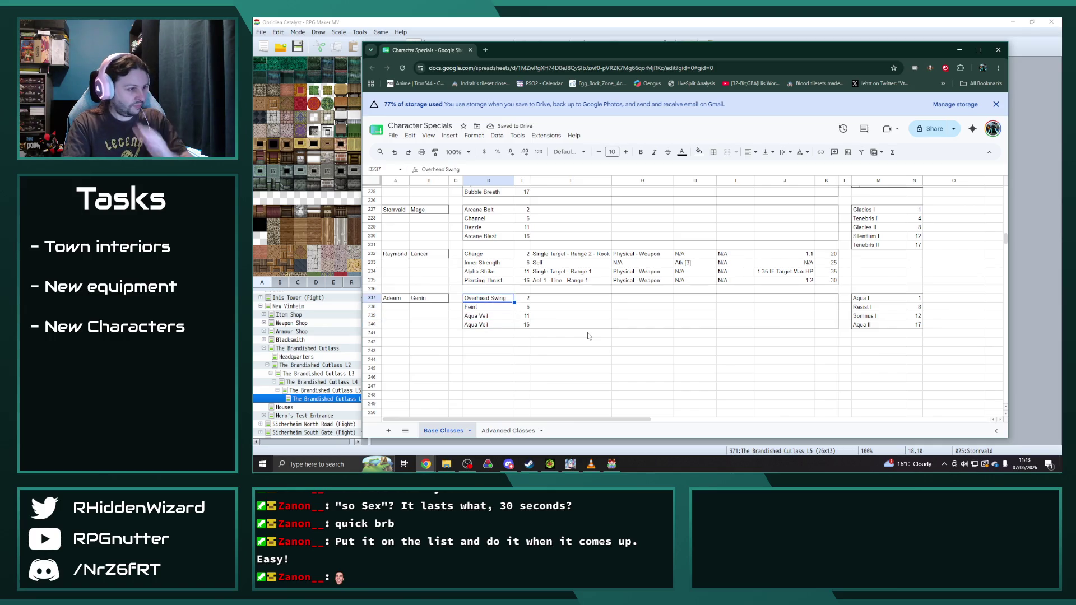
pyautogui.press('Left')
pyautogui.press('Left')
pyautogui.press('Left')
pyautogui.write('Maya')
pyautogui.press('Return')
pyautogui.press('Right')
pyautogui.press('Right')
pyautogui.press('Right')
pyautogui.press('Down')
pyautogui.press('Down')
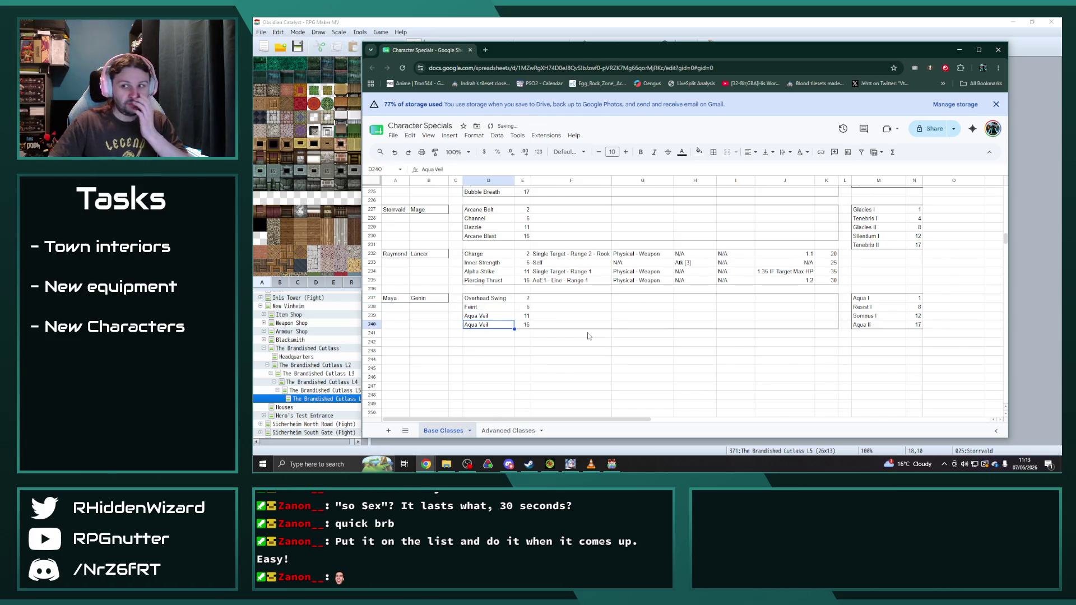
pyautogui.click(570, 465)
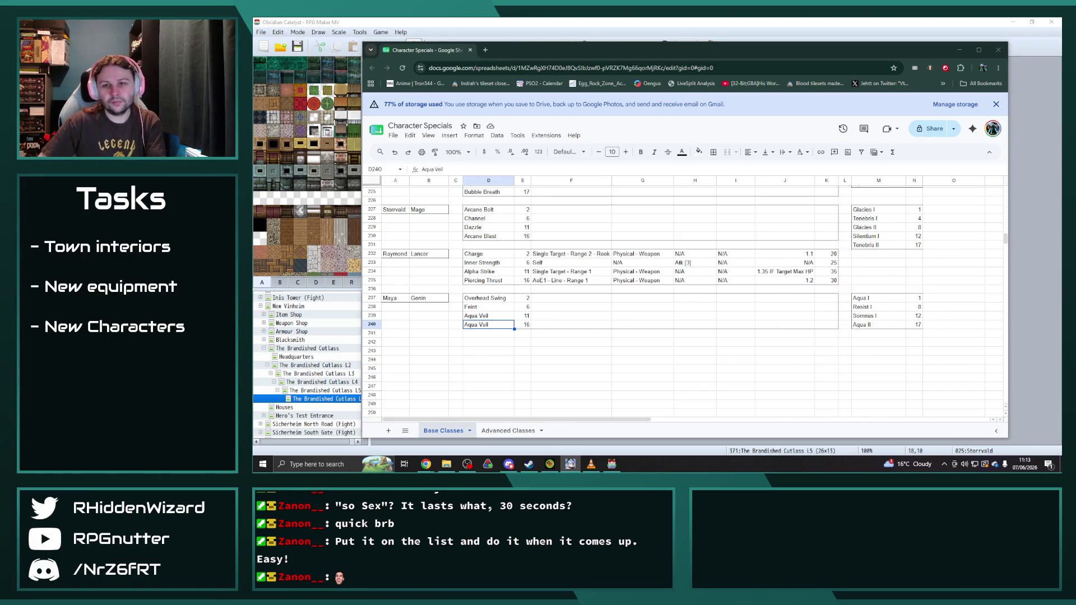
pyautogui.hotkey('alt', 'Tab')
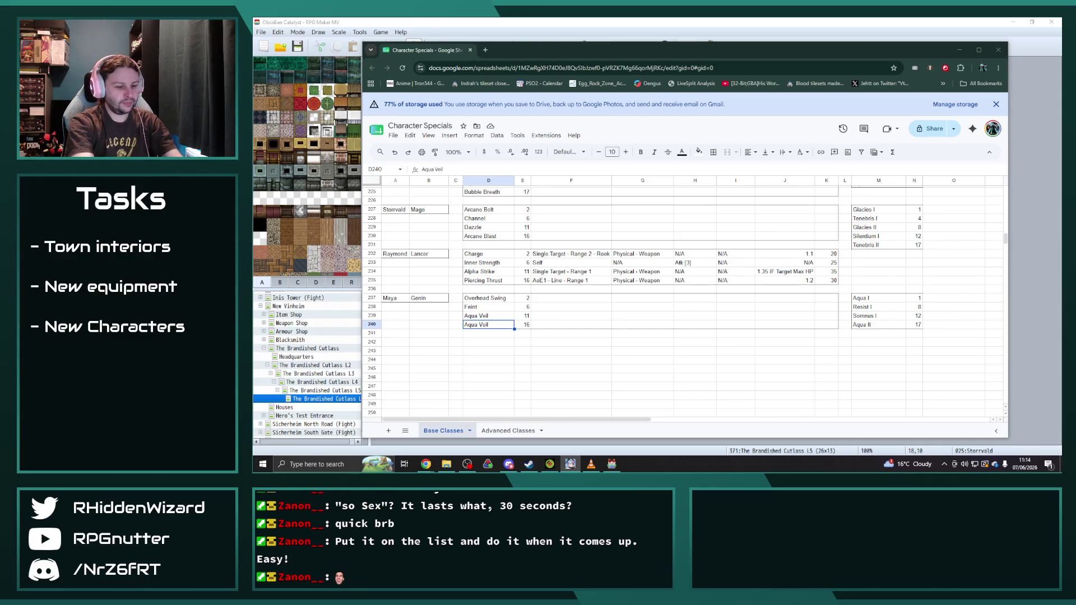
# - Overwrite D240 with Choking Waters, then change it to Tidal Spray
pyautogui.hotkey('alt', 'Tab')
pyautogui.write('Choking S')
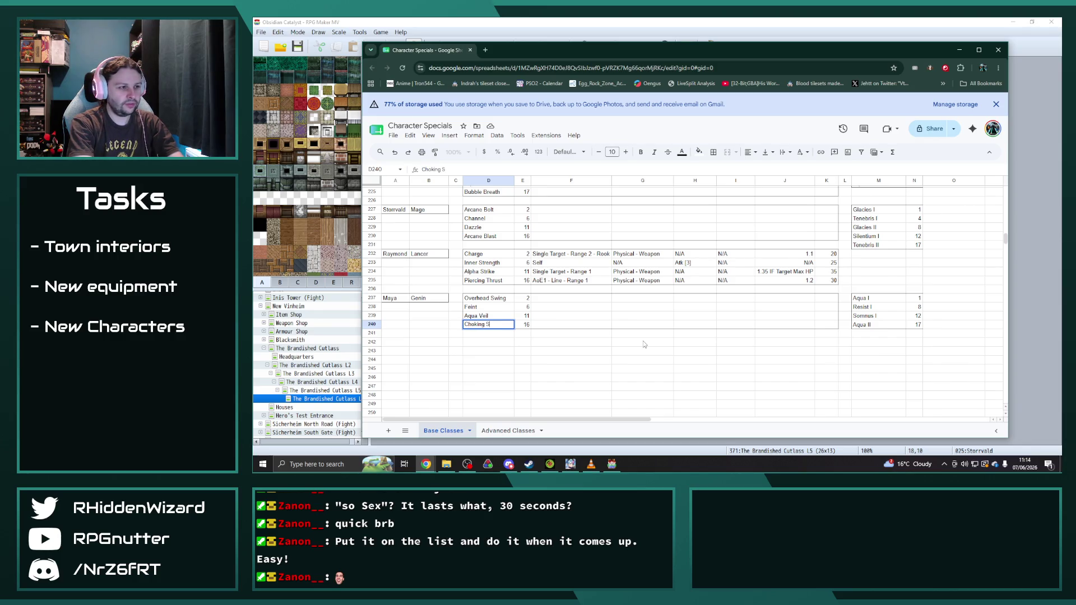
pyautogui.press('BackSpace')
pyautogui.write('T')
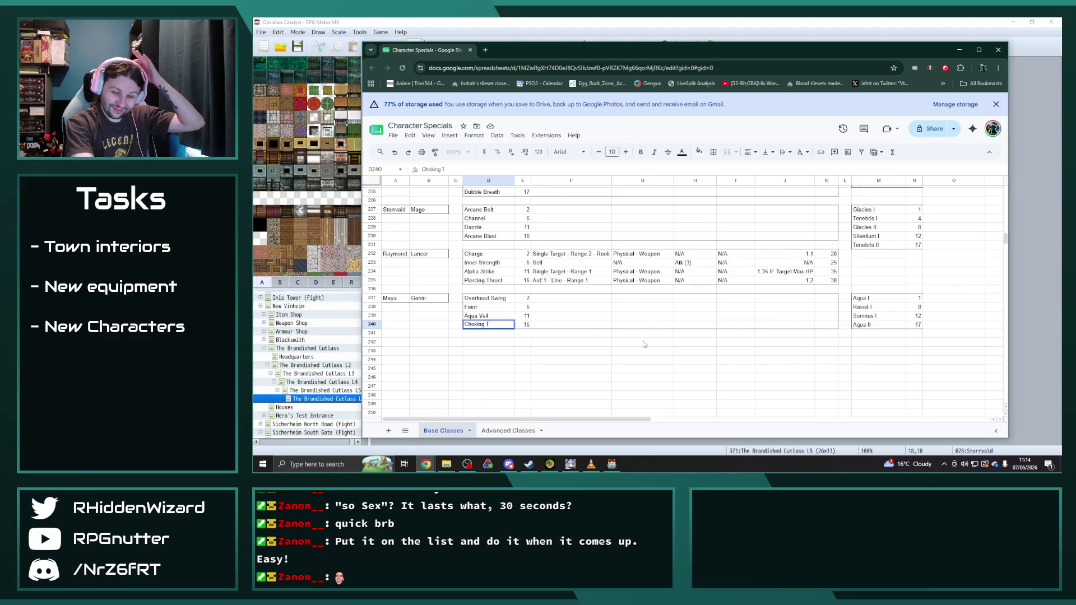
pyautogui.press('BackSpace')
pyautogui.write('W')
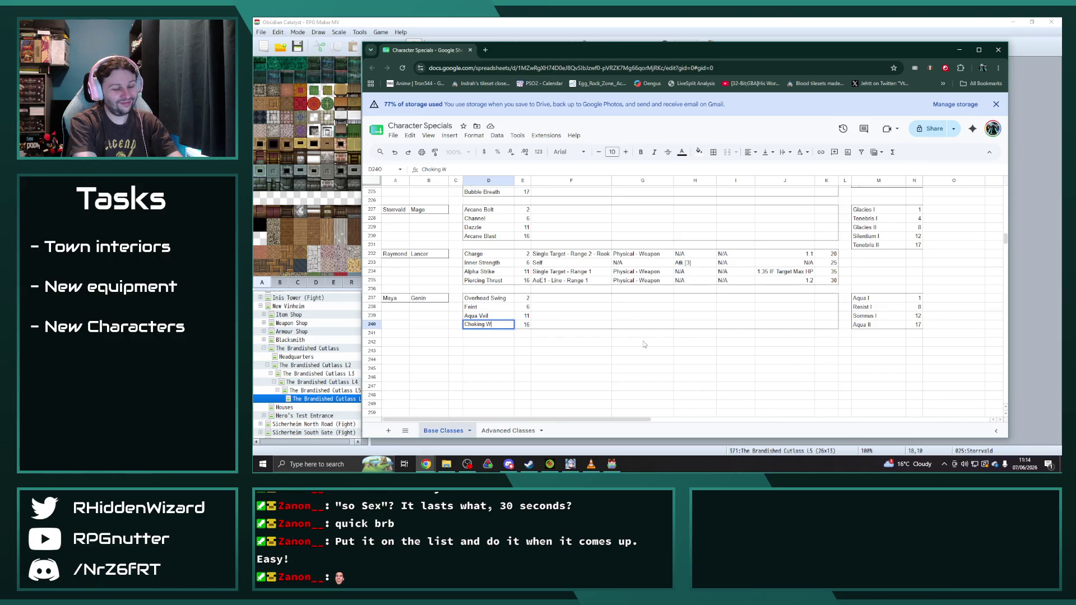
pyautogui.write('aters')
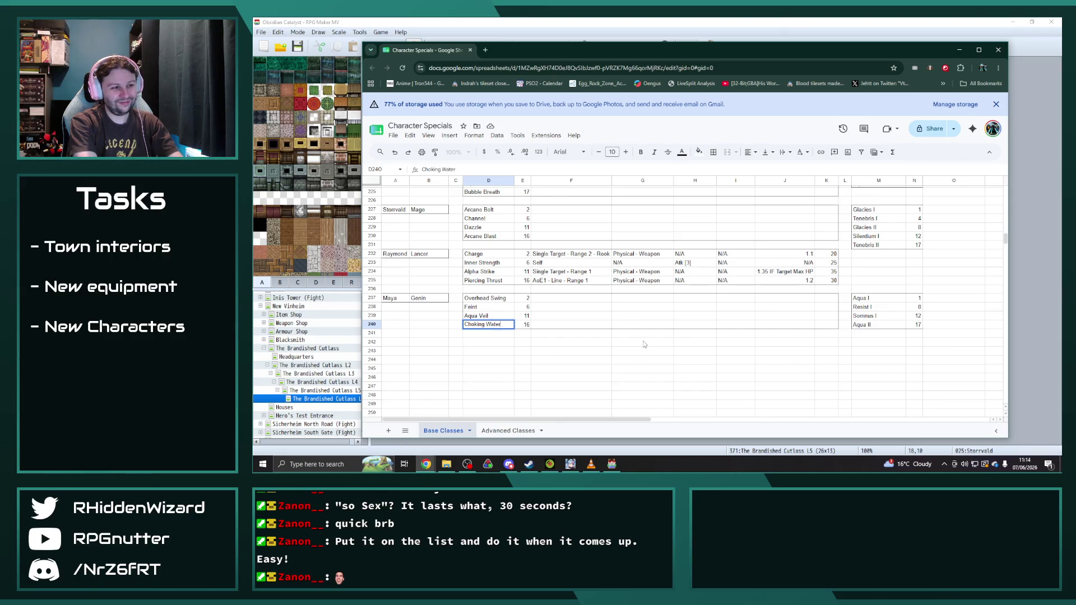
pyautogui.press('Return')
pyautogui.press('Up')
pyautogui.press('BackSpace')
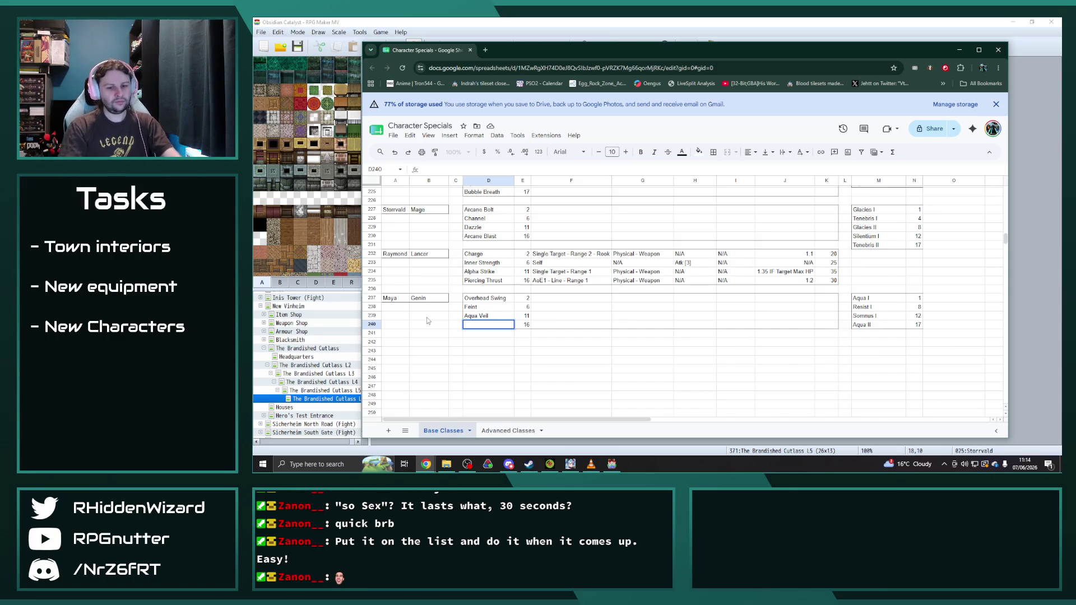
pyautogui.write('Tidal Spray')
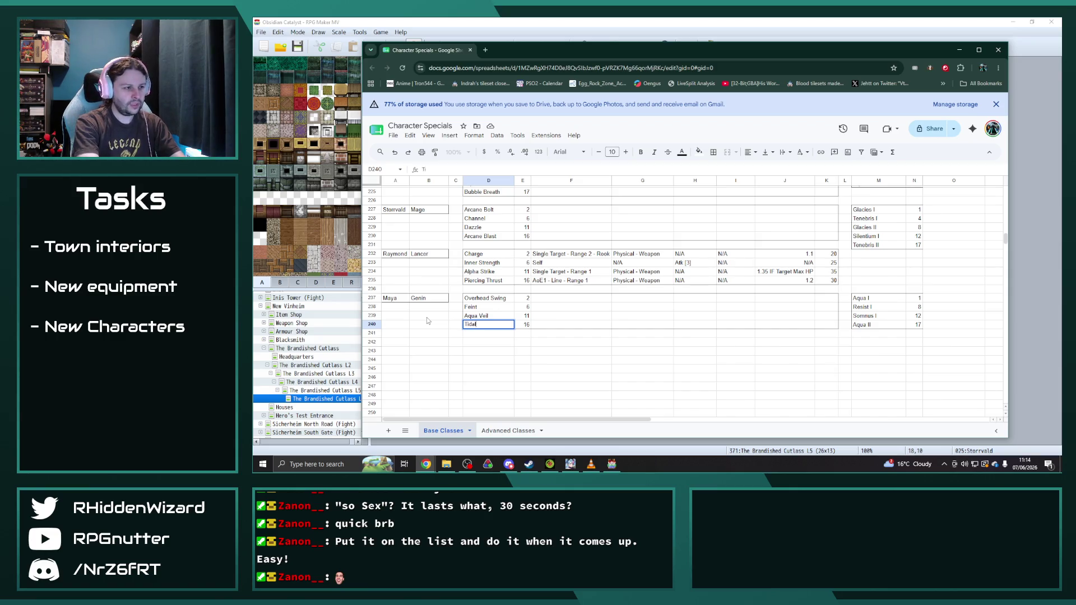
pyautogui.press('Return')
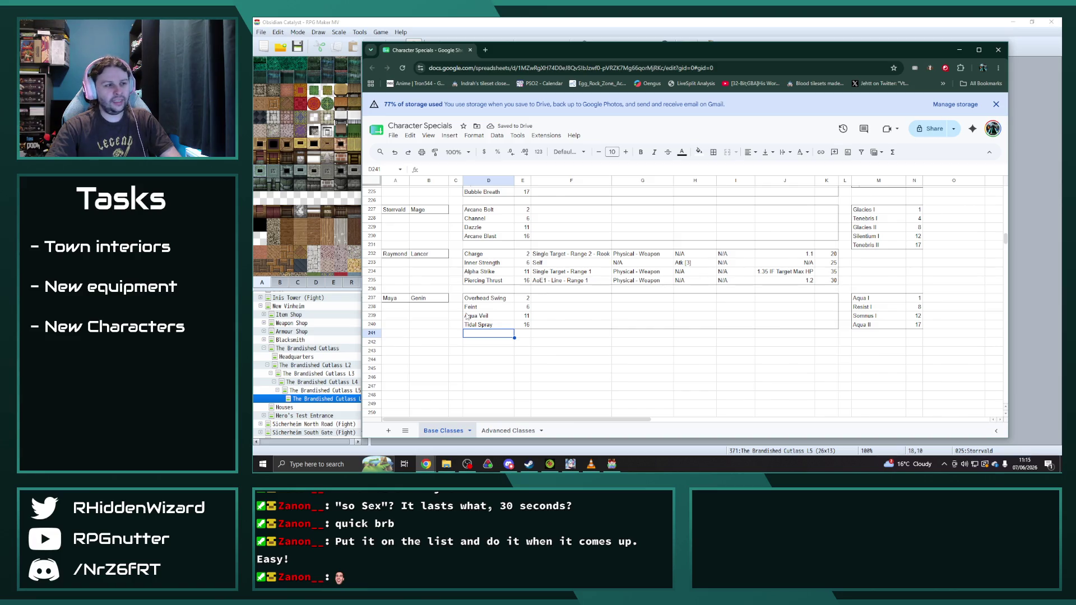
pyautogui.scroll(20, 447, 339)
# - Paste the Thief block at row 242 named Ellie and the Archer block at row 247
pyautogui.scroll(10, 446, 340)
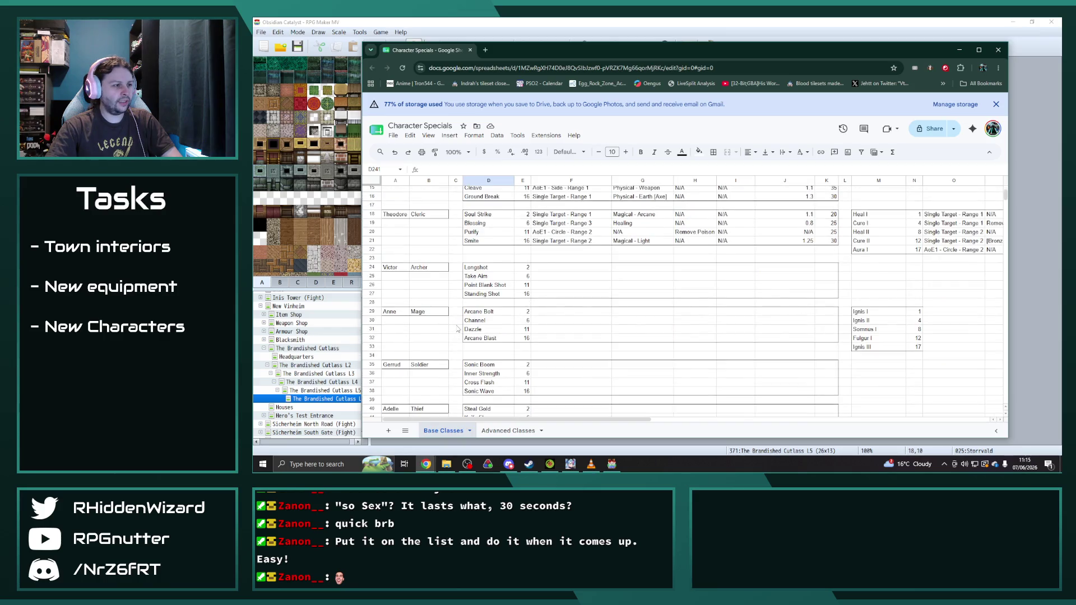
pyautogui.scroll(-3, 458, 330)
pyautogui.moveTo(397, 325); pyautogui.dragTo(834, 352)
pyautogui.hotkey('ctrl', 'c')
pyautogui.scroll(-15, 398, 328)
pyautogui.scroll(-15, 398, 328)
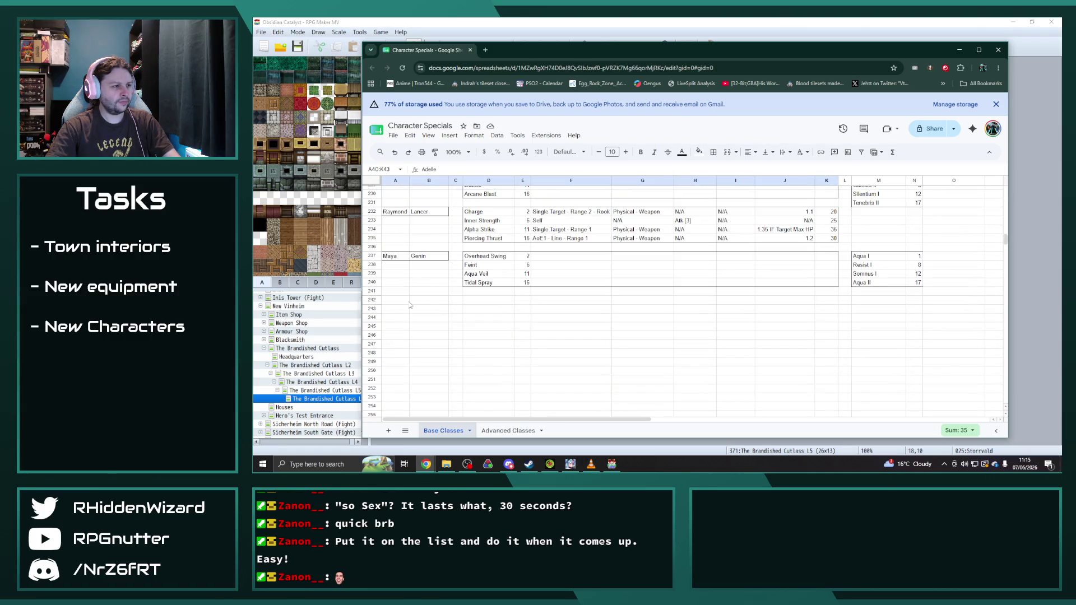
pyautogui.click(399, 301)
pyautogui.hotkey('ctrl', 'v')
pyautogui.write('Ellie')
pyautogui.press('Return')
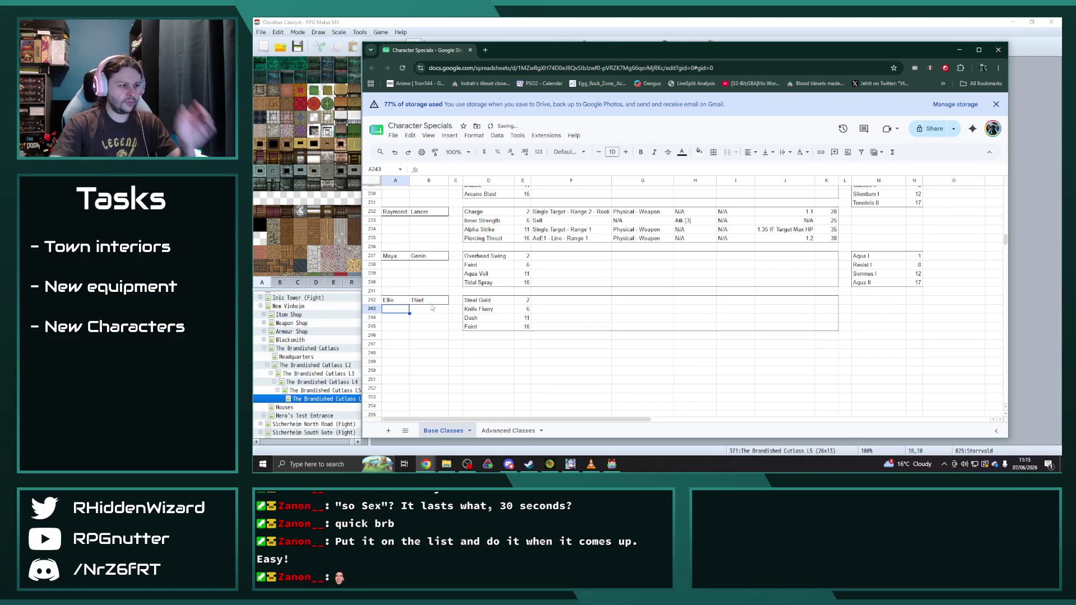
pyautogui.scroll(-5, 422, 325)
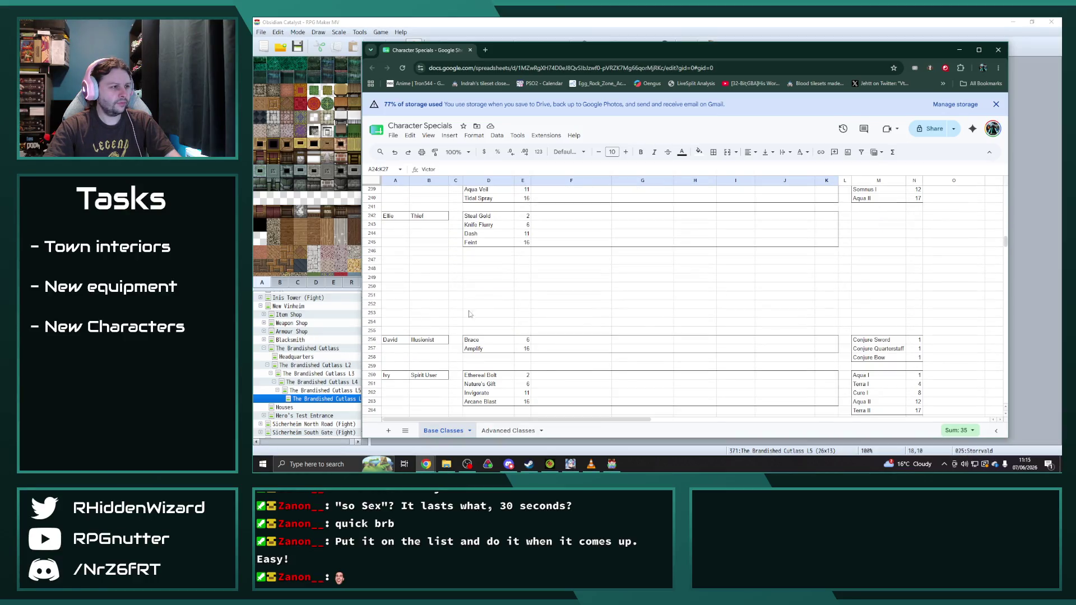
pyautogui.click(401, 264)
pyautogui.write('Victor\tArcher\t\tLongshot\t2 \t\t\tTake Aim\t6 \t\t\tPoint Blank Shot\t11 \t\t\tStanding Shot\t16')
# - Move David's and Ivy's blocks down so they start at row 252
pyautogui.scroll(-3, 503, 326)
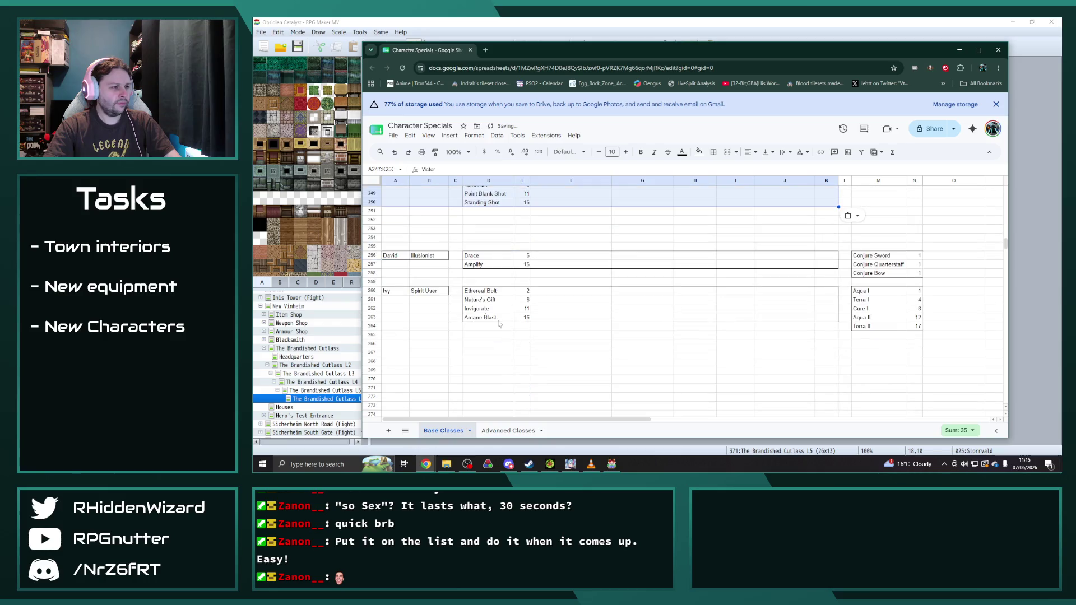
pyautogui.scroll(2, 503, 326)
pyautogui.moveTo(399, 298); pyautogui.dragTo(919, 316)
pyautogui.hotkey('ctrl', 'c')
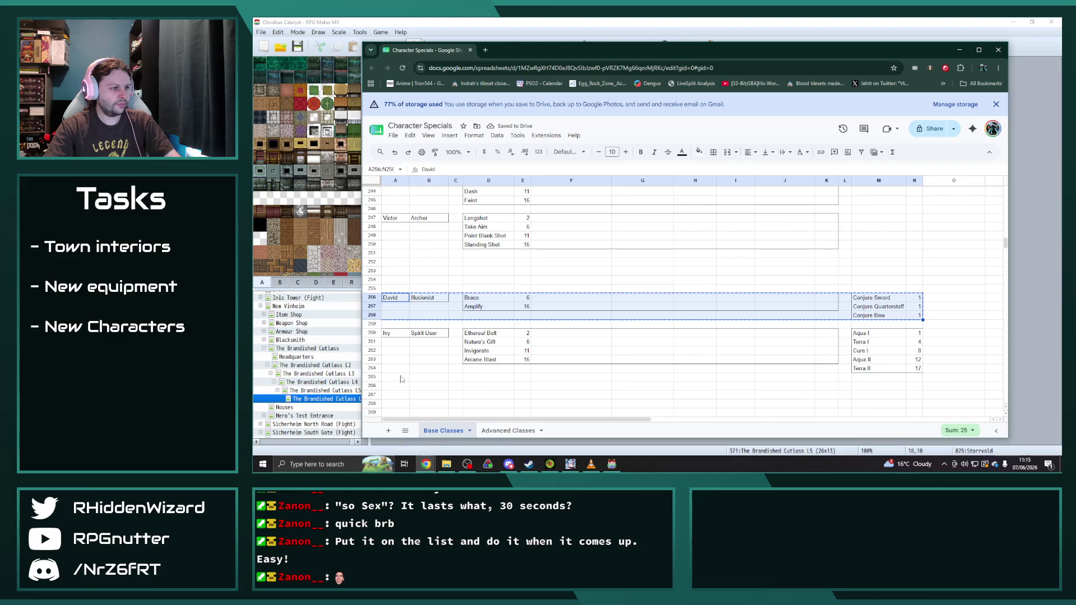
pyautogui.click(403, 380)
pyautogui.hotkey('ctrl', 'v')
pyautogui.moveTo(395, 334)
pyautogui.mouseDown()
pyautogui.moveTo(897, 387)
pyautogui.moveTo(913, 399)
pyautogui.mouseUp()
pyautogui.hotkey('ctrl', 'x')
pyautogui.click(400, 262)
pyautogui.hotkey('ctrl', 'v')
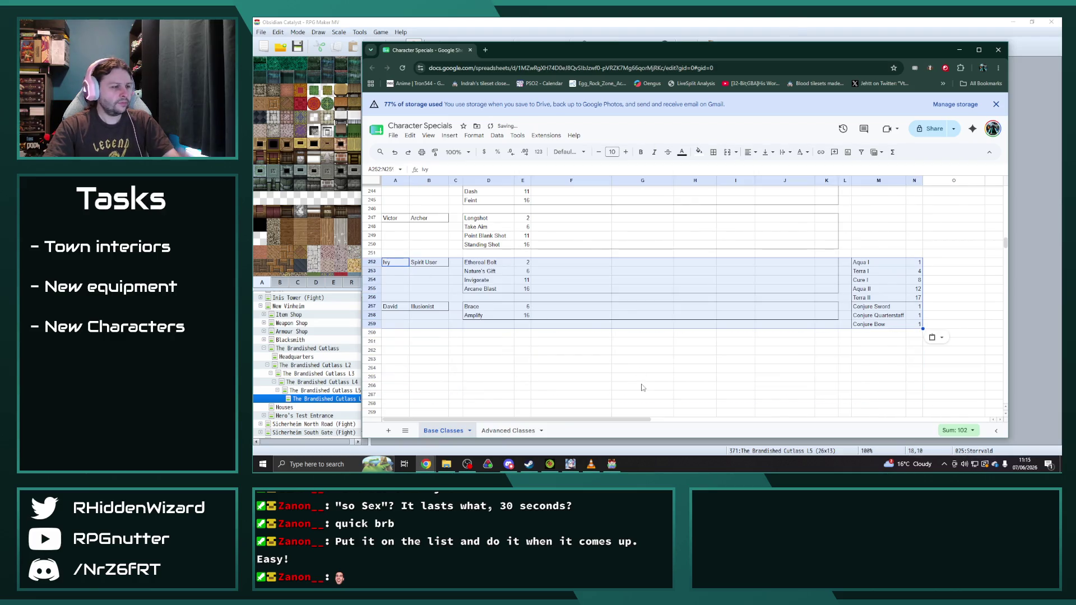
pyautogui.click(643, 387)
pyautogui.scroll(3, 643, 387)
pyautogui.click(395, 302)
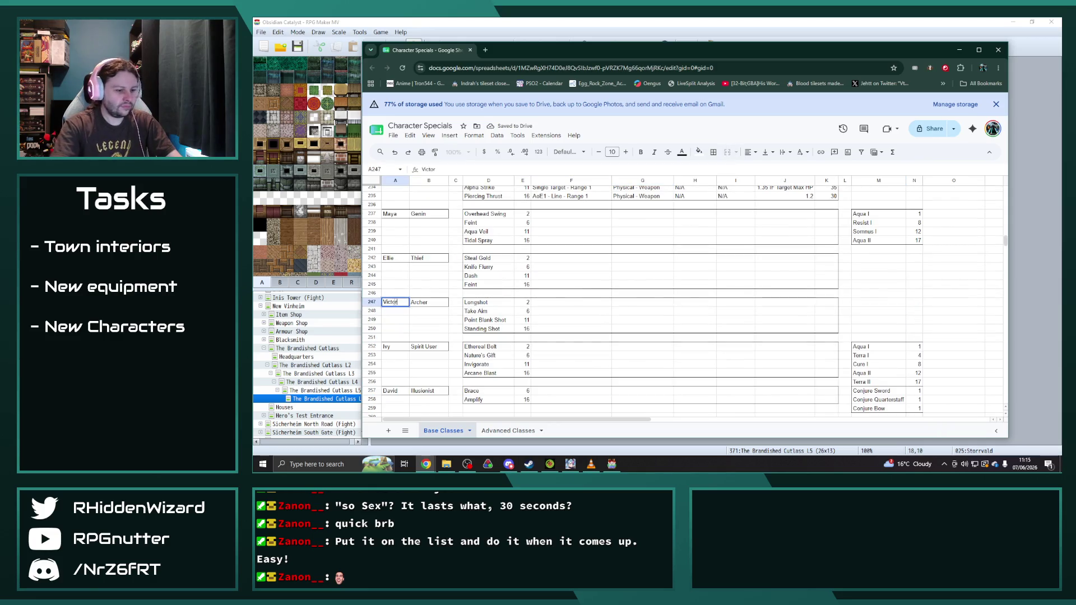
# - Name the copied Archer block Lyle with class Hunter in A247:B247
pyautogui.write('Lyle')
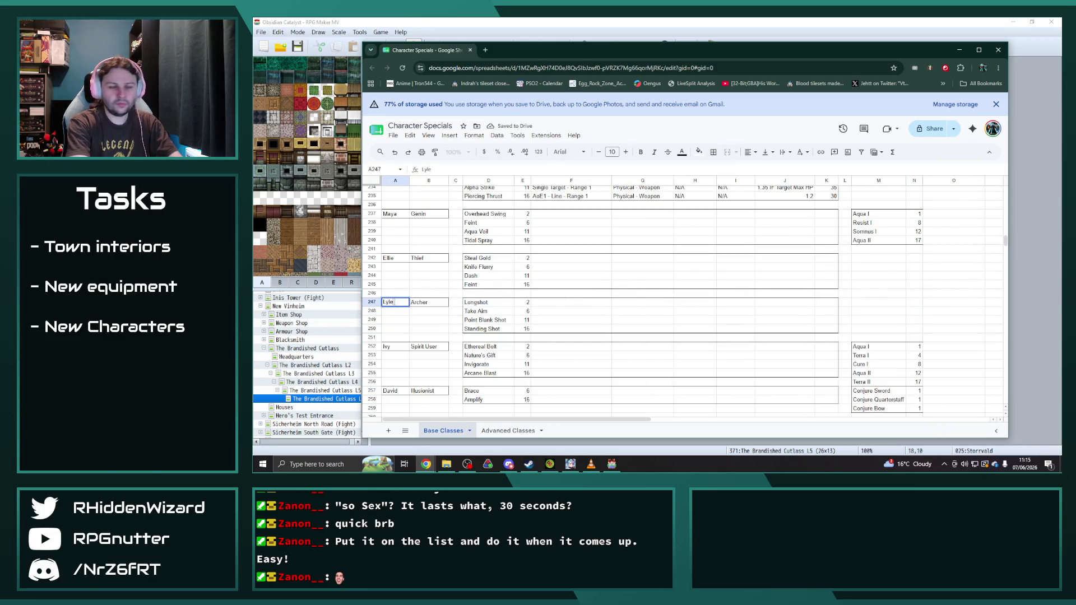
pyautogui.press('Tab')
pyautogui.write('Hunter')
pyautogui.press('Return')
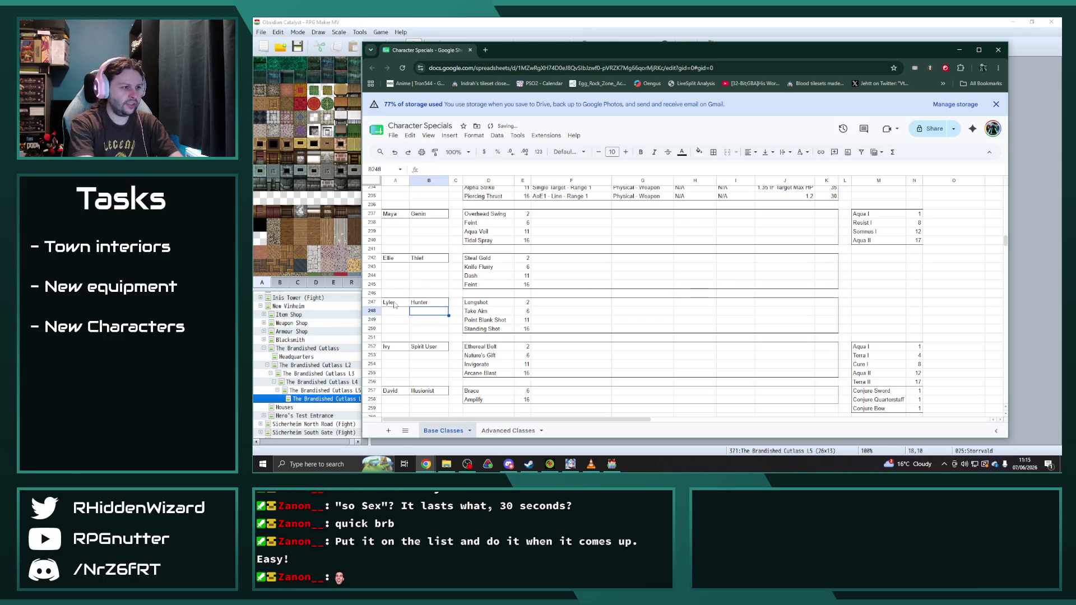
# - Set Lyle's third and fourth specials to Rallying Cry and Leg Shot
pyautogui.press('Up')
pyautogui.press('Right')
pyautogui.press('Right')
pyautogui.press('Down')
pyautogui.press('Down')
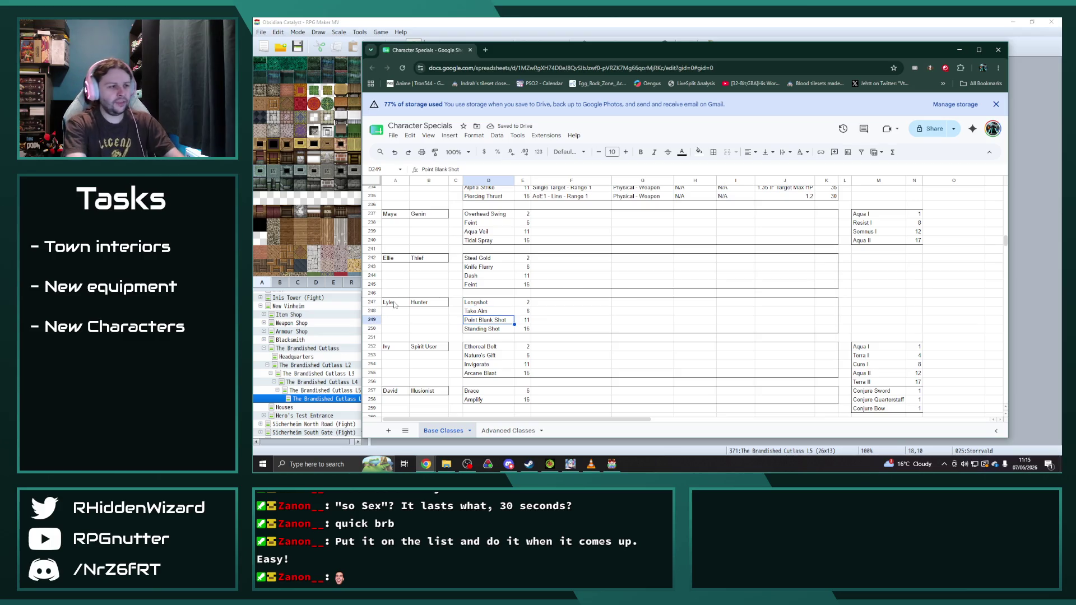
pyautogui.write('Rallying Cry')
pyautogui.press('Return')
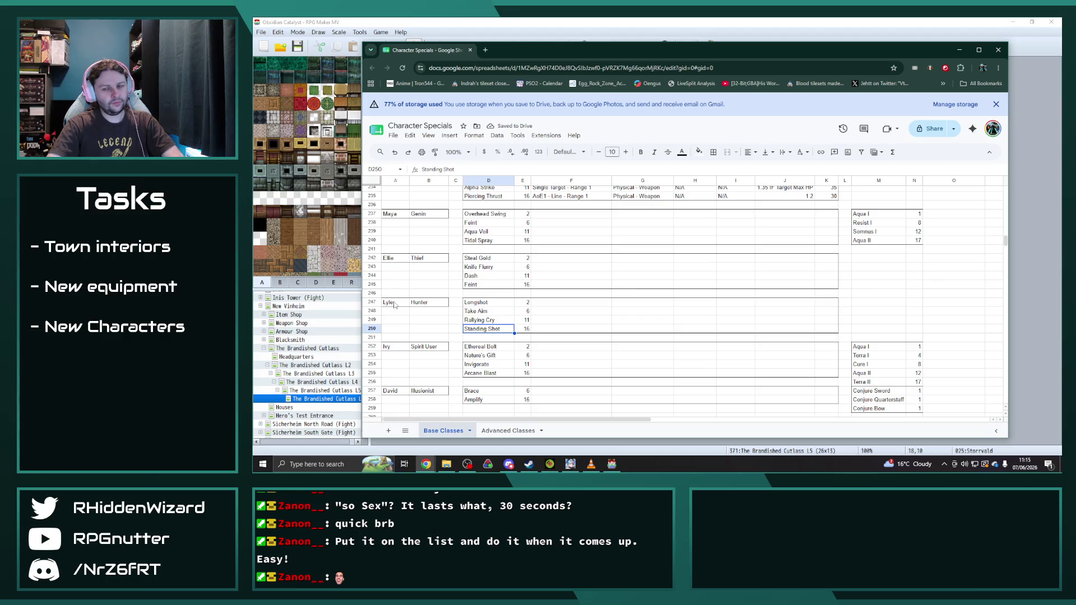
pyautogui.write('Leg Shot')
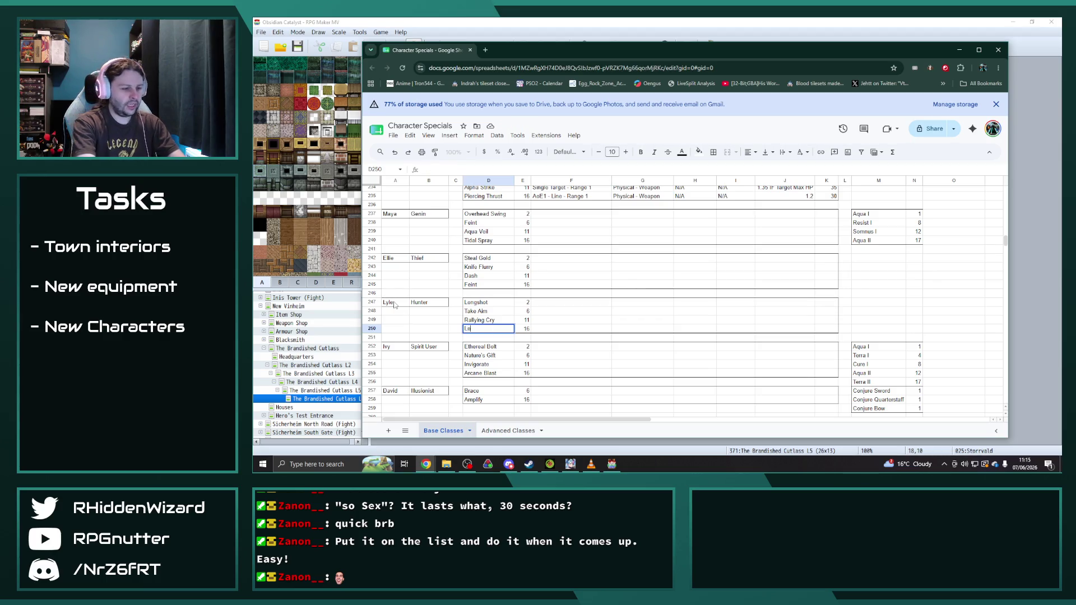
pyautogui.press('Return')
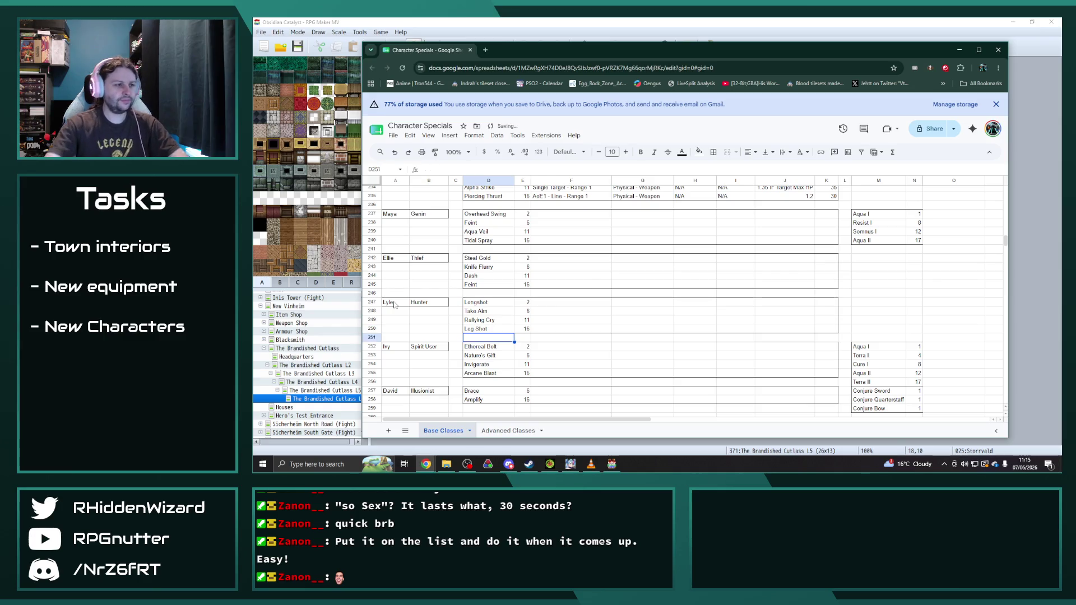
pyautogui.hotkey('alt', 'Tab')
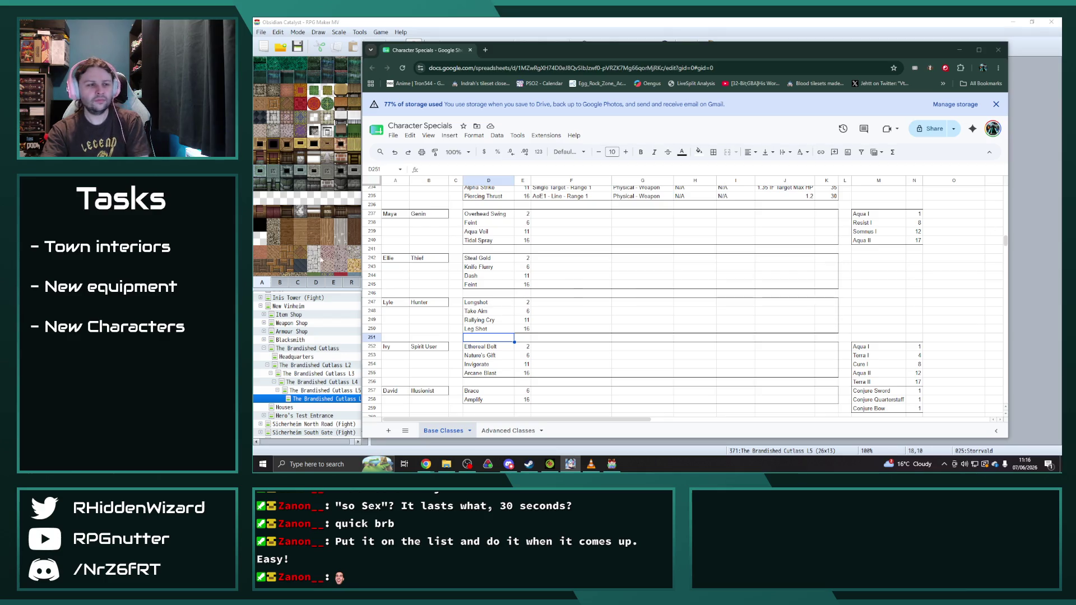
pyautogui.scroll(-2, 538, 343)
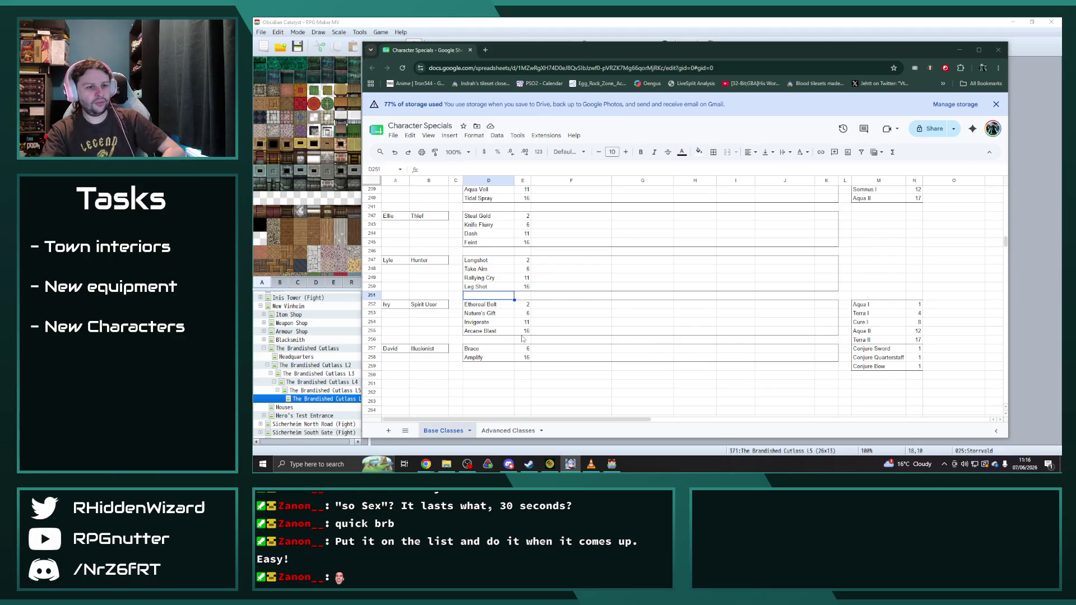
# - Drag David's Illusionist block down one row
pyautogui.moveTo(399, 350); pyautogui.dragTo(914, 370)
pyautogui.moveTo(404, 349); pyautogui.dragTo(396, 359)
pyautogui.click(744, 298)
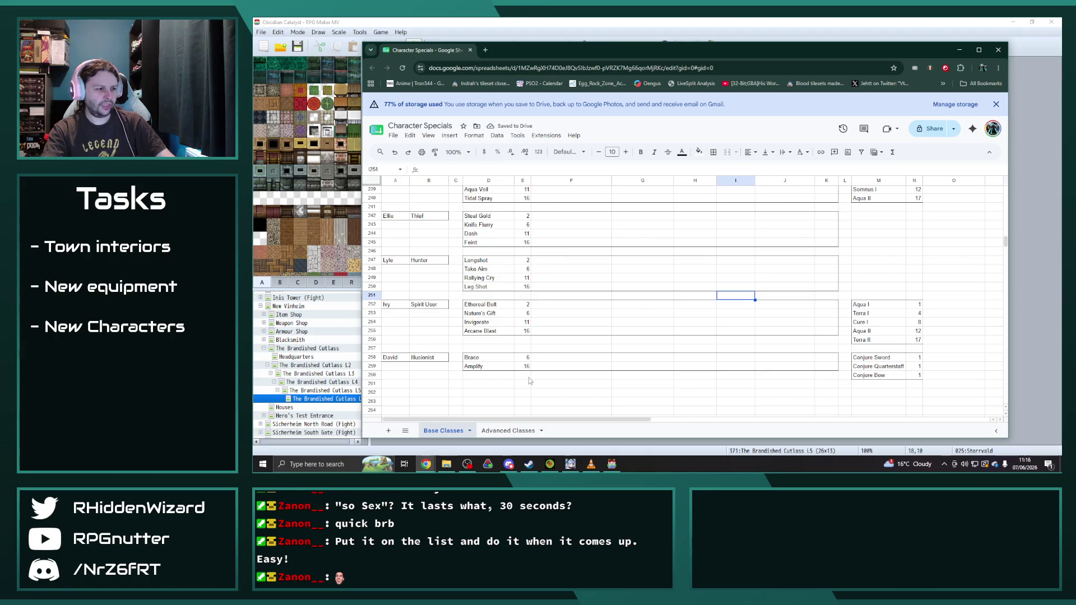
pyautogui.scroll(3, 530, 380)
pyautogui.scroll(-2, 530, 380)
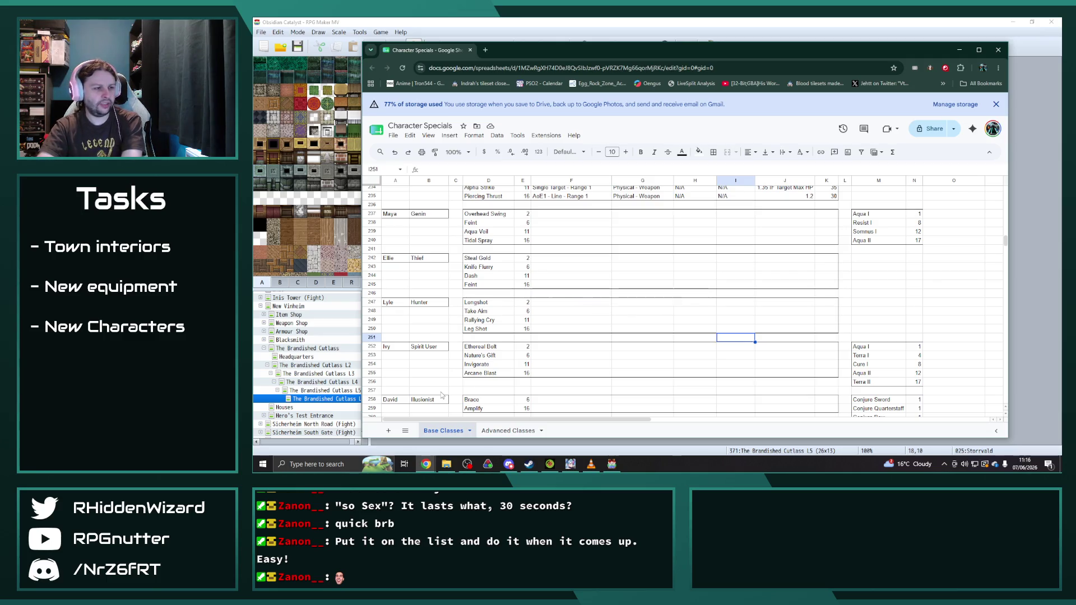
# - On the Advanced Classes sheet, paste Melanie's Vanguard block into rows 266–269
pyautogui.click(490, 429)
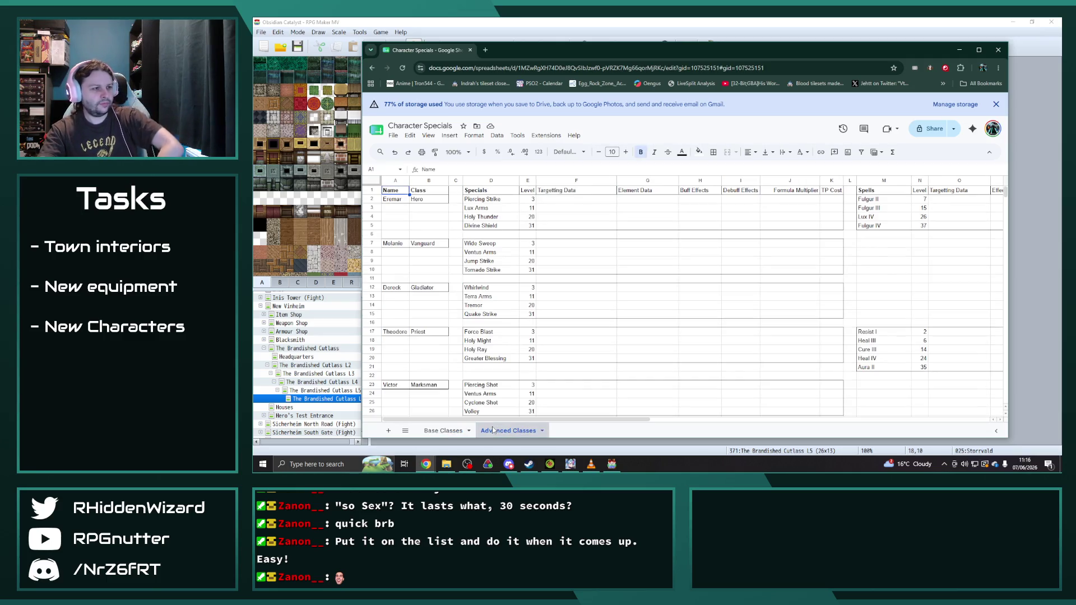
pyautogui.moveTo(397, 244); pyautogui.dragTo(830, 270)
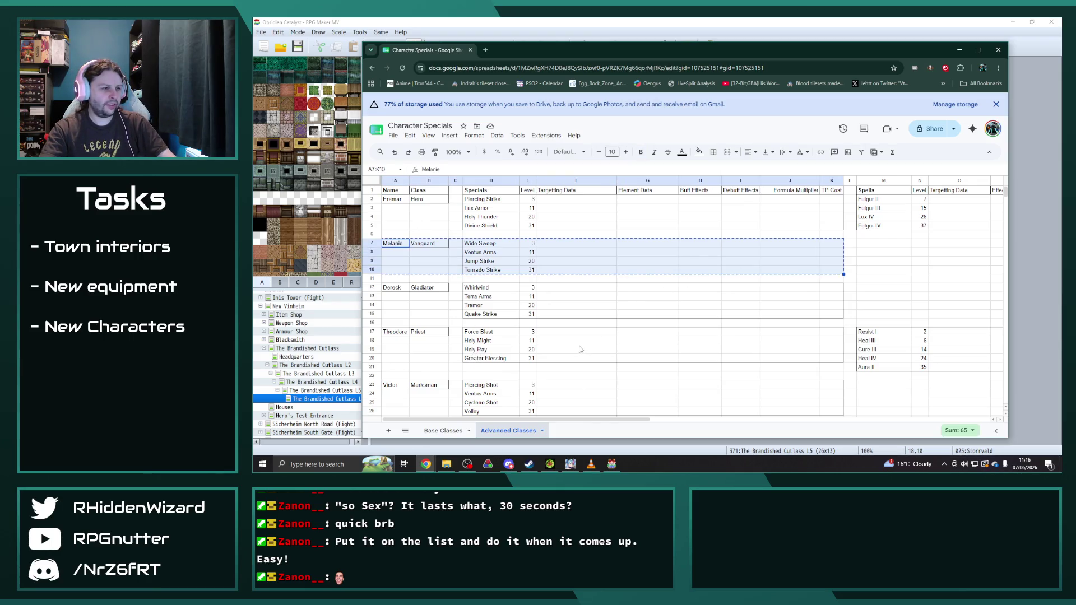
pyautogui.scroll(-20, 583, 350)
pyautogui.scroll(-20, 536, 361)
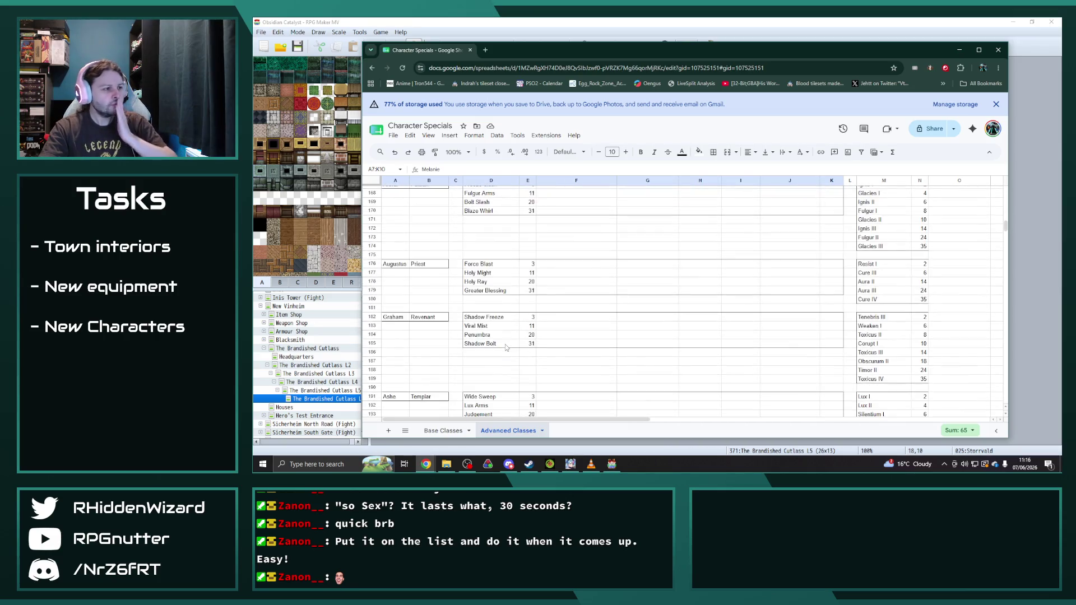
pyautogui.scroll(-7, 494, 341)
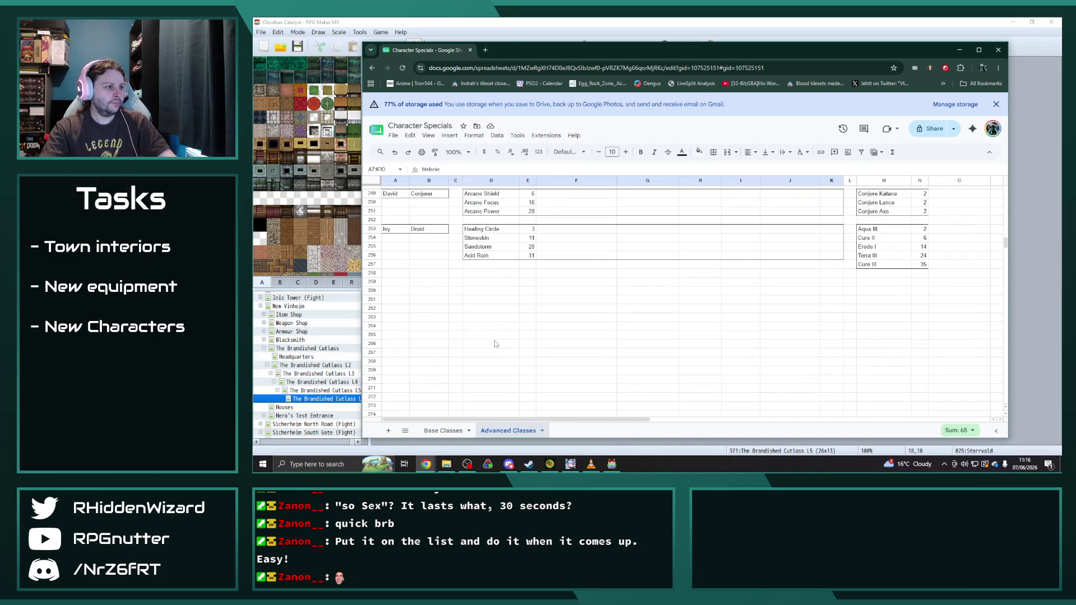
pyautogui.click(396, 261)
pyautogui.hotkey('ctrl', 'v')
# - Relocate the David Conjurer and Ivy Druid blocks to start at row 271
pyautogui.scroll(5, 403, 274)
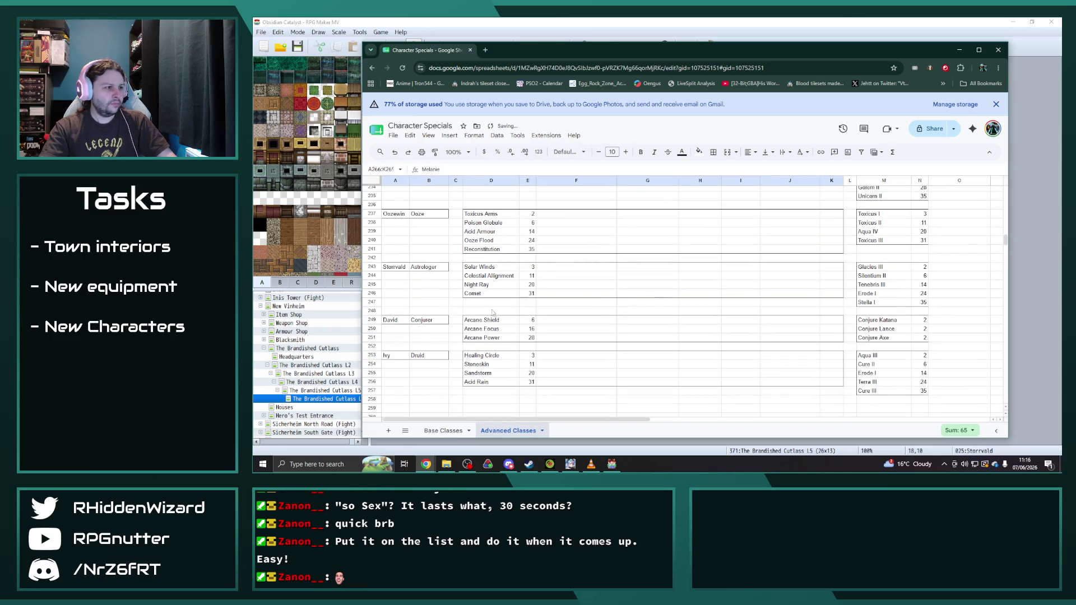
pyautogui.moveTo(395, 278)
pyautogui.mouseDown()
pyautogui.moveTo(399, 287)
pyautogui.moveTo(922, 295)
pyautogui.mouseUp()
pyautogui.hotkey('ctrl', 'c')
pyautogui.click(395, 357)
pyautogui.hotkey('ctrl', 'v')
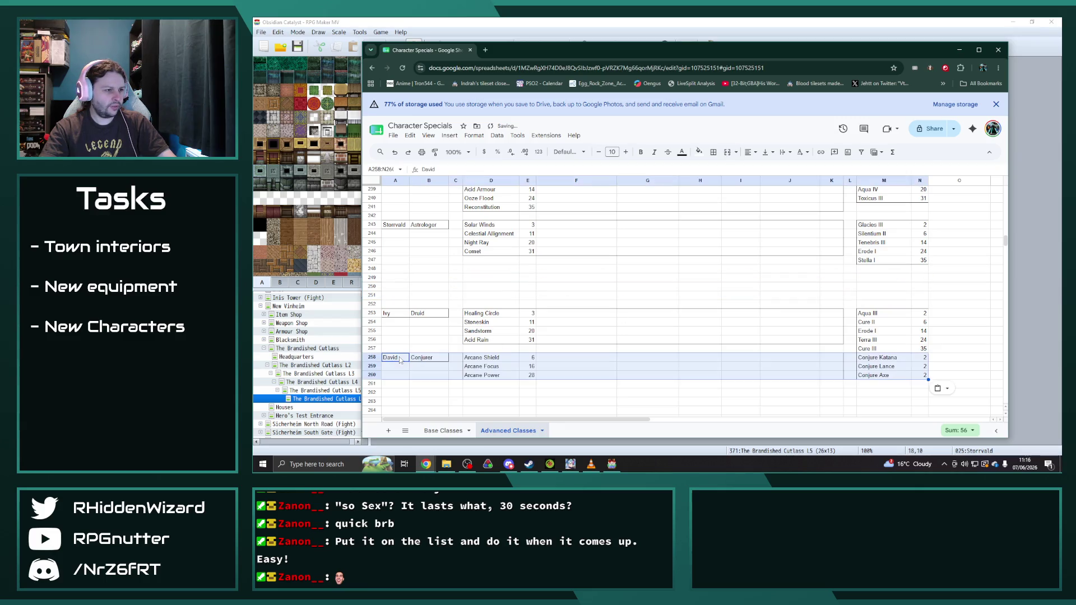
pyautogui.moveTo(400, 318)
pyautogui.mouseDown()
pyautogui.moveTo(841, 379)
pyautogui.moveTo(922, 374)
pyautogui.mouseUp()
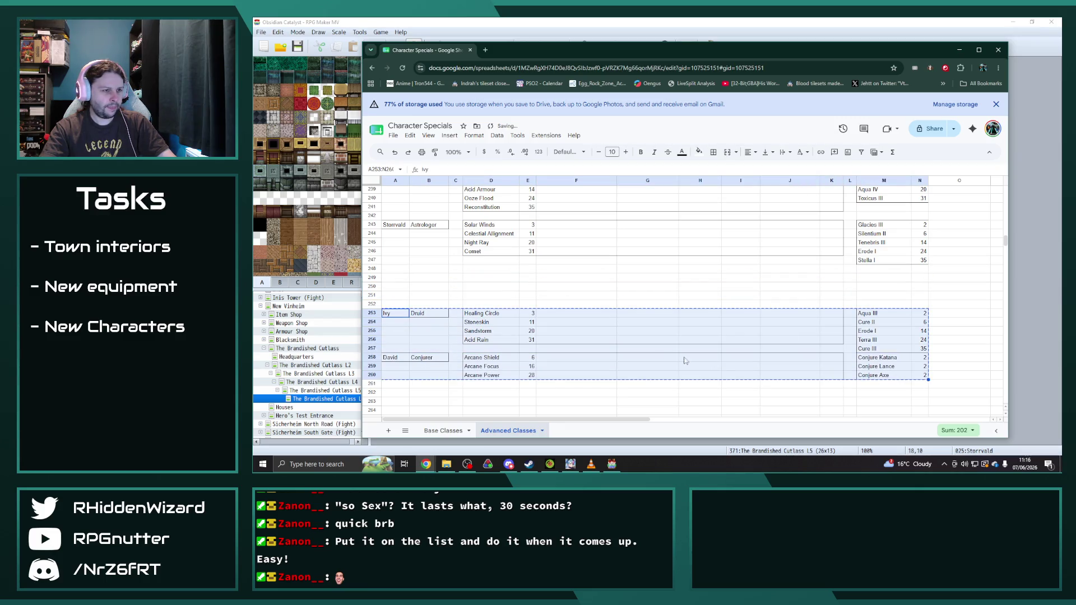
pyautogui.scroll(-5, 483, 337)
pyautogui.click(412, 262)
pyautogui.hotkey('ctrl', 'v')
pyautogui.scroll(3, 410, 269)
# - Copy Melanie's Vanguard block to row 249 and rename it Raymond
pyautogui.click(395, 300)
pyautogui.moveTo(396, 300); pyautogui.dragTo(832, 329)
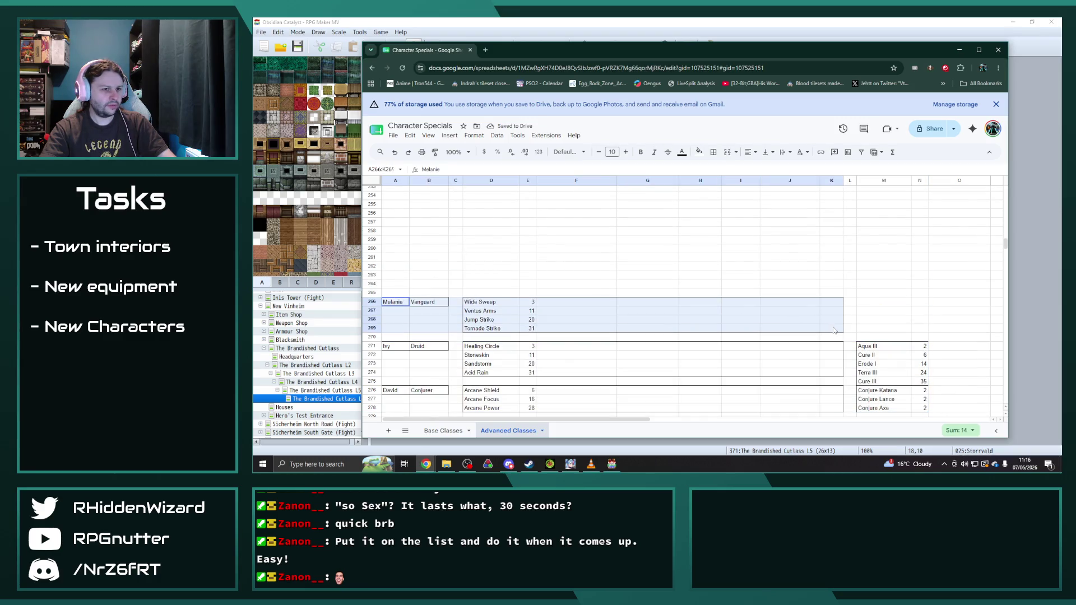
pyautogui.scroll(5, 536, 313)
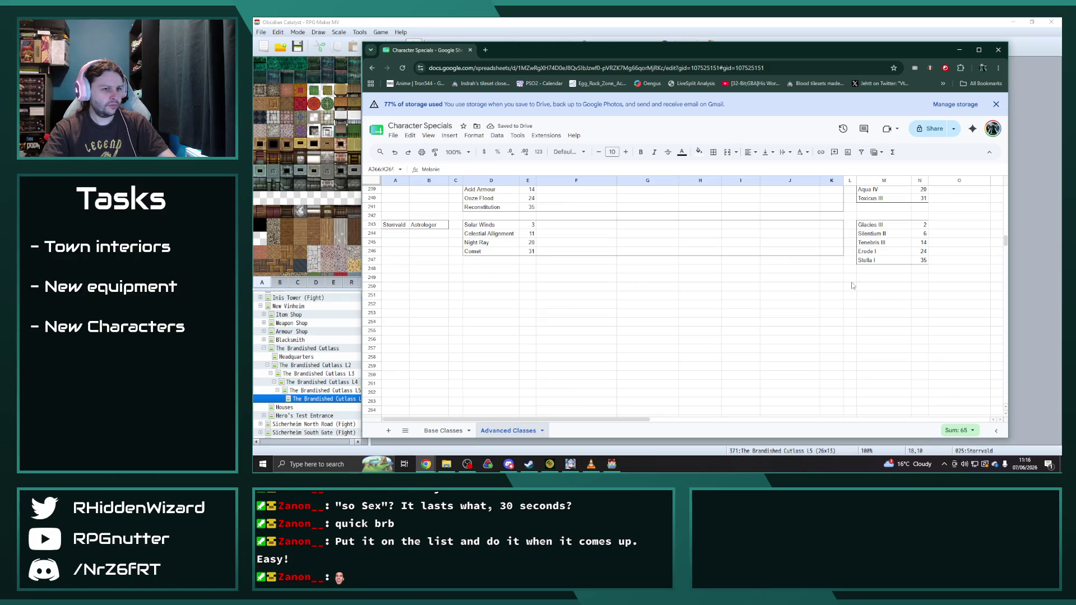
pyautogui.click(395, 278)
pyautogui.hotkey('ctrl', 'v')
pyautogui.doubleClick(403, 277)
pyautogui.write('Raymond')
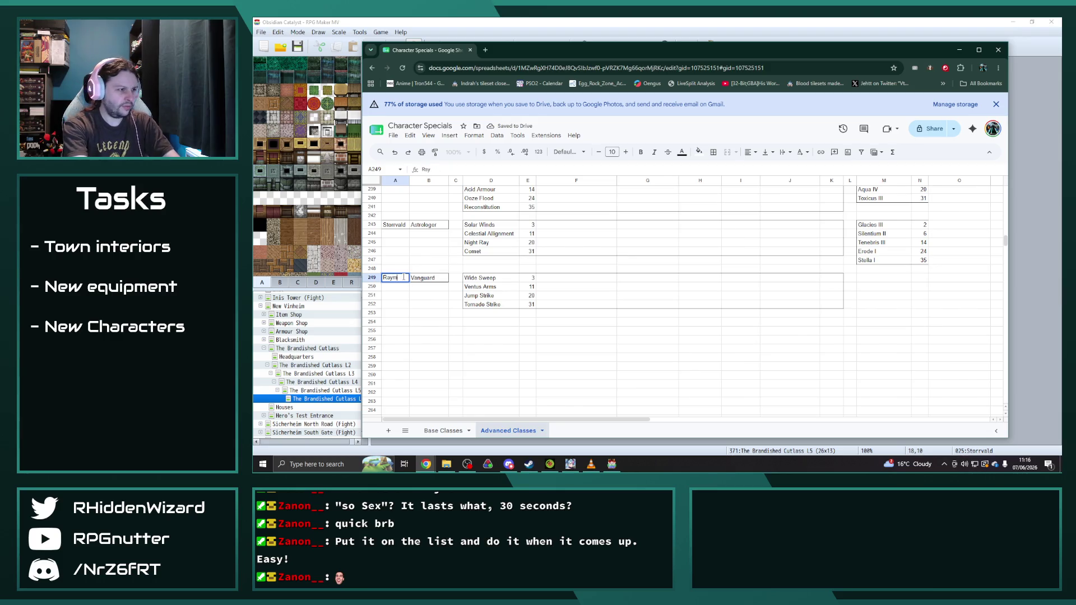
pyautogui.press('Return')
pyautogui.click(591, 465)
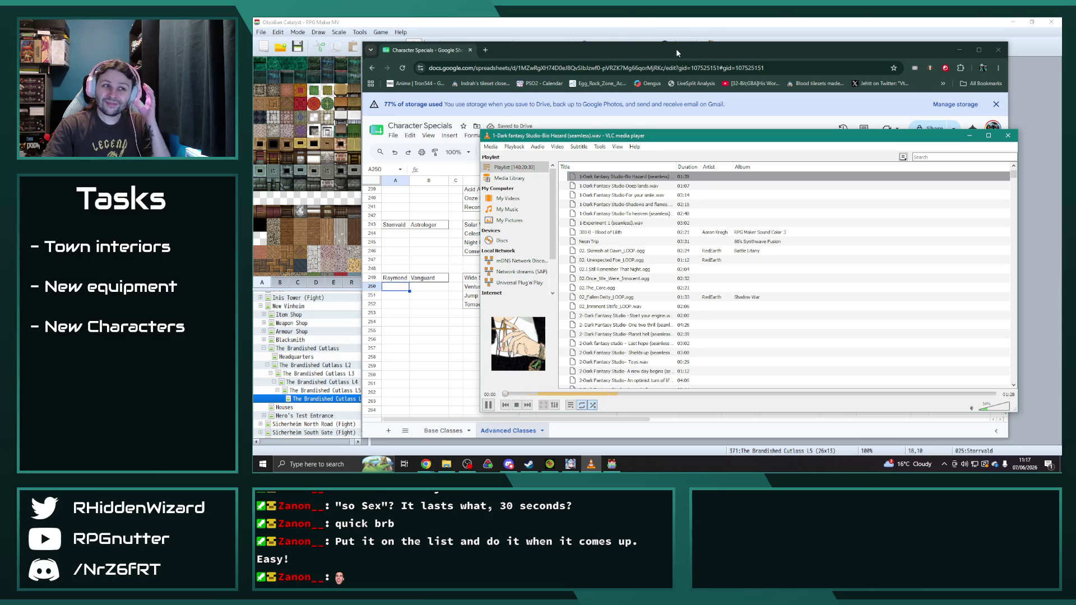
# - Bring the Chrome window with the Character Specials sheet back in front of VLC
pyautogui.click(699, 53)
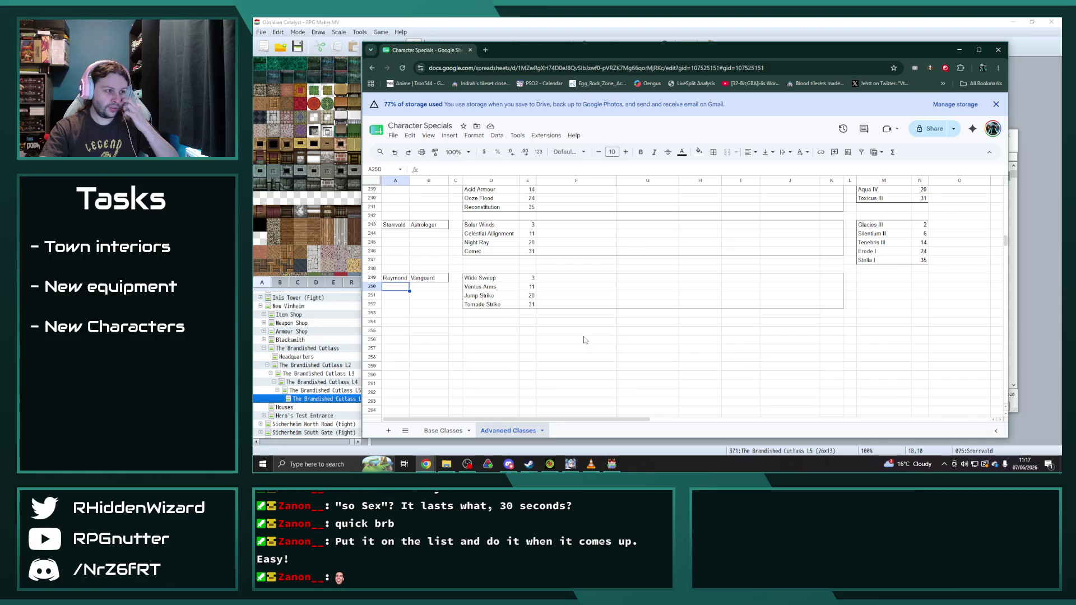
# - Copy the Adeem Ninja block (A148:N151) into row 254 of Advanced Classes
pyautogui.scroll(12, 477, 326)
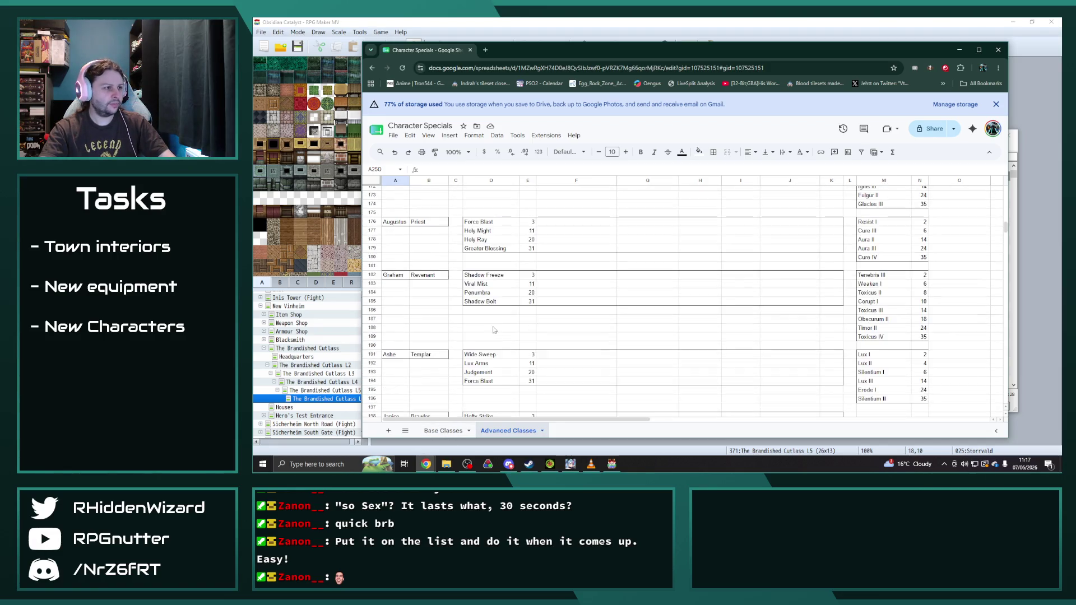
pyautogui.scroll(2, 477, 326)
pyautogui.scroll(3, 470, 324)
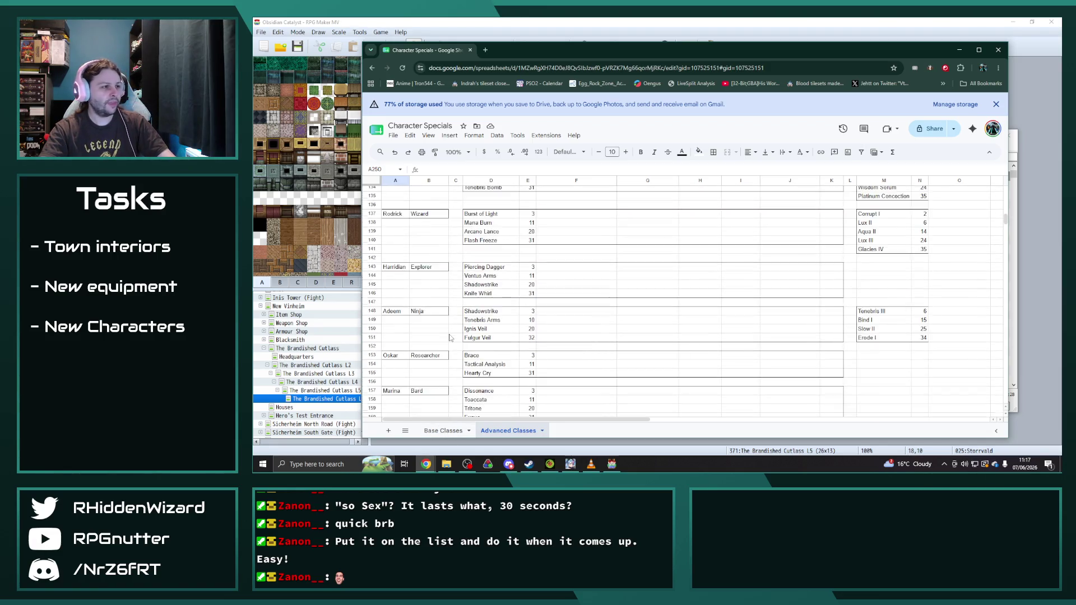
pyautogui.moveTo(394, 312)
pyautogui.mouseDown()
pyautogui.moveTo(812, 314)
pyautogui.moveTo(922, 341)
pyautogui.mouseUp()
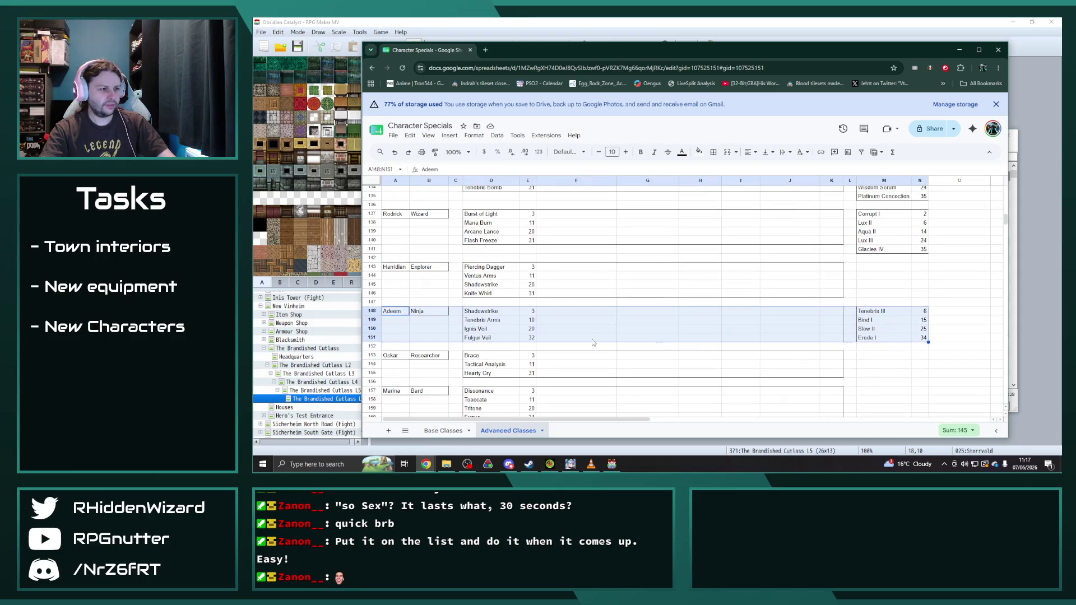
pyautogui.scroll(-10, 458, 324)
pyautogui.scroll(-5, 457, 324)
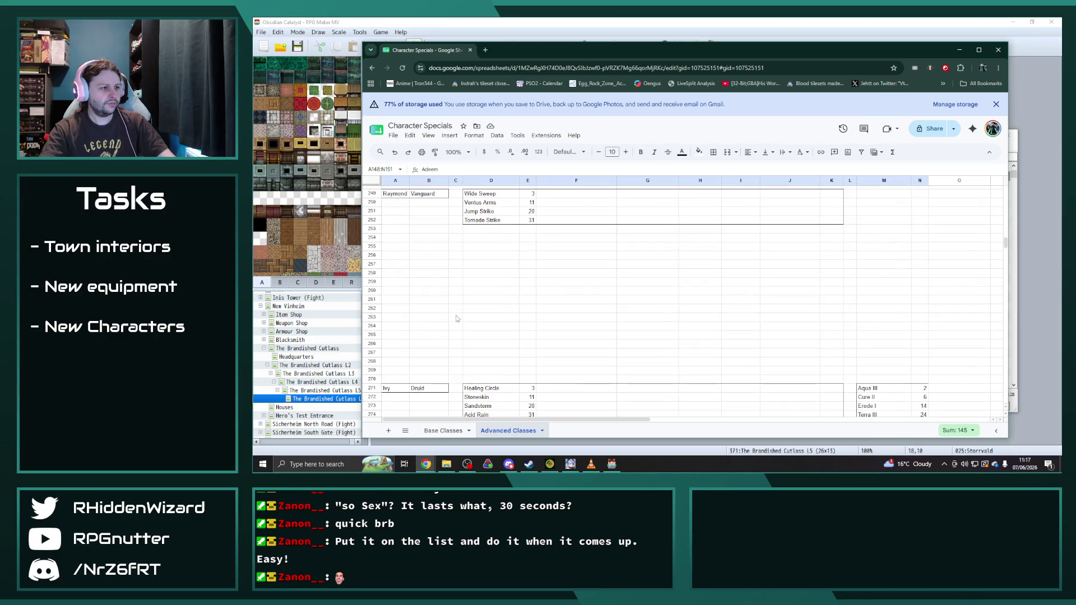
pyautogui.click(403, 242)
pyautogui.hotkey('ctrl', 'v')
# - Name the copied block Maya and change its first spell from Tenebris III to Aqua III
pyautogui.click(404, 238)
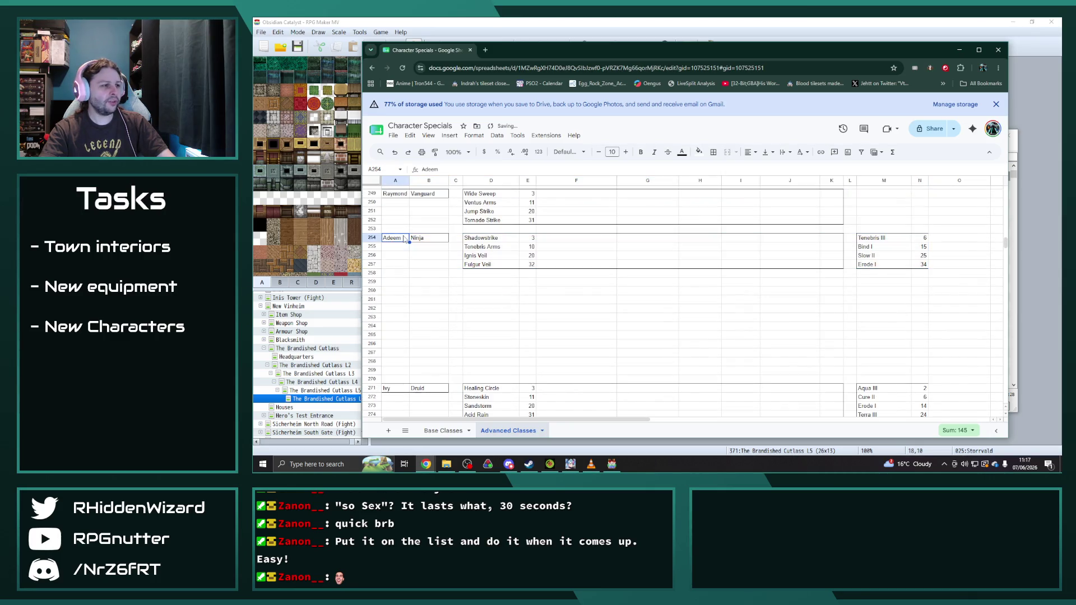
pyautogui.write('Maya')
pyautogui.press('Return')
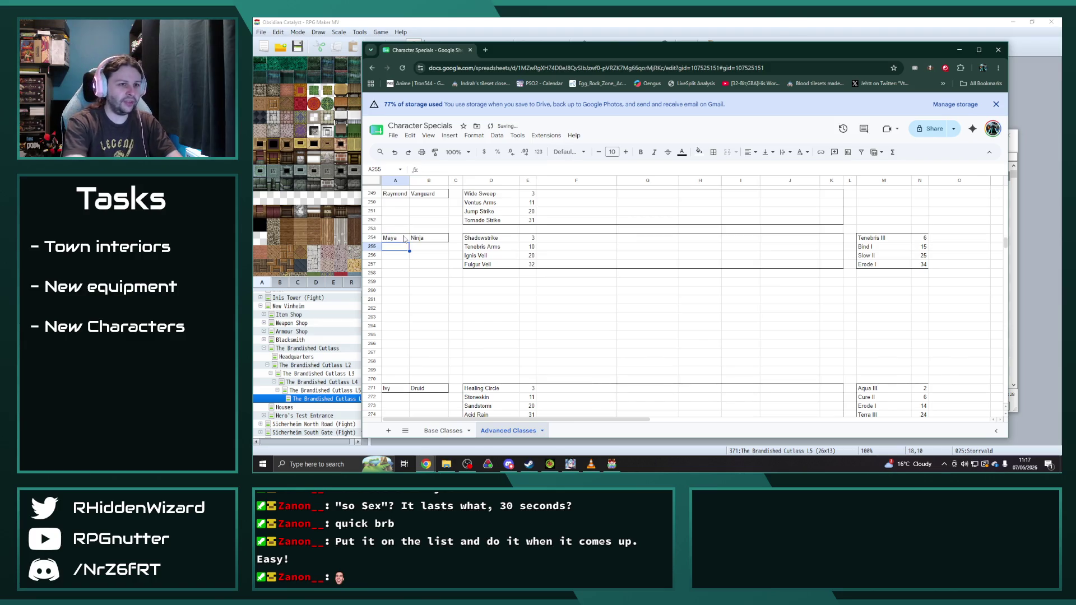
pyautogui.click(896, 240)
pyautogui.write('Aqua')
pyautogui.press('Return')
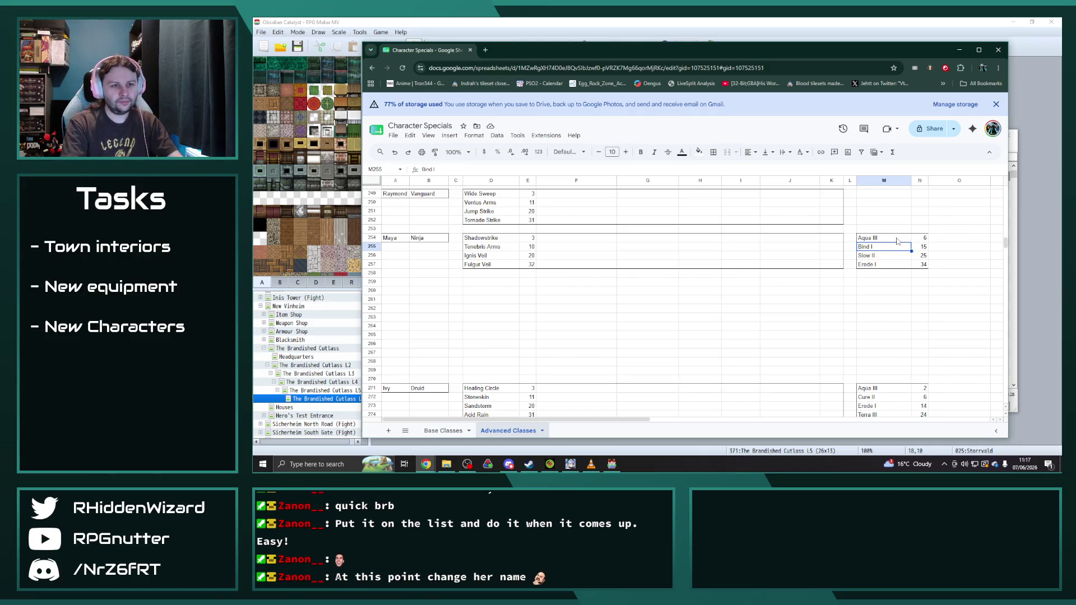
# - Change Maya's right-hand spells to Somnus II and Resist II
pyautogui.write('Somnus')
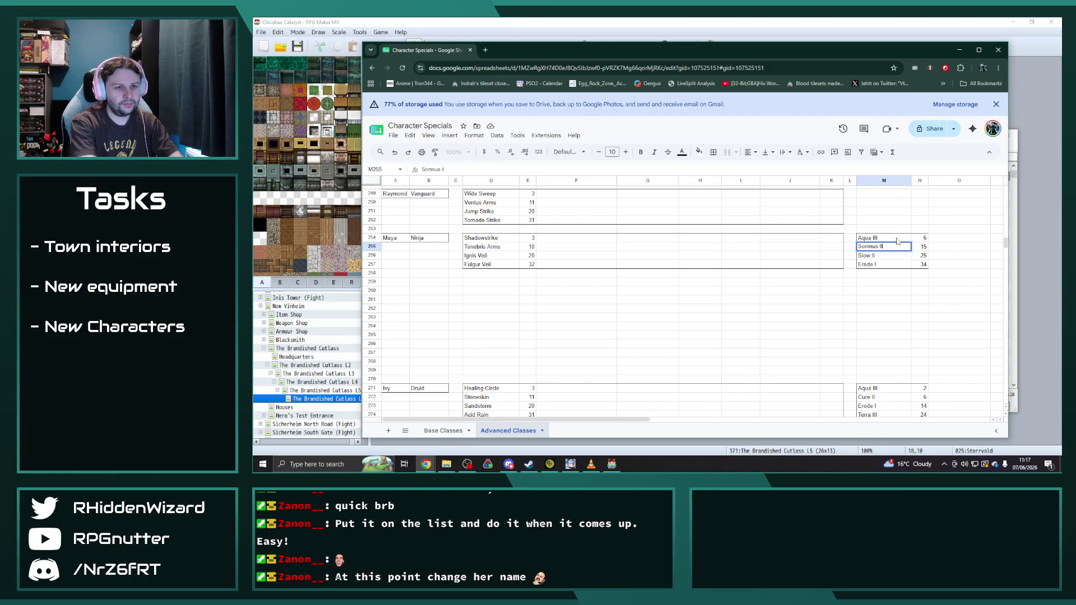
pyautogui.press('Return')
pyautogui.press('Down')
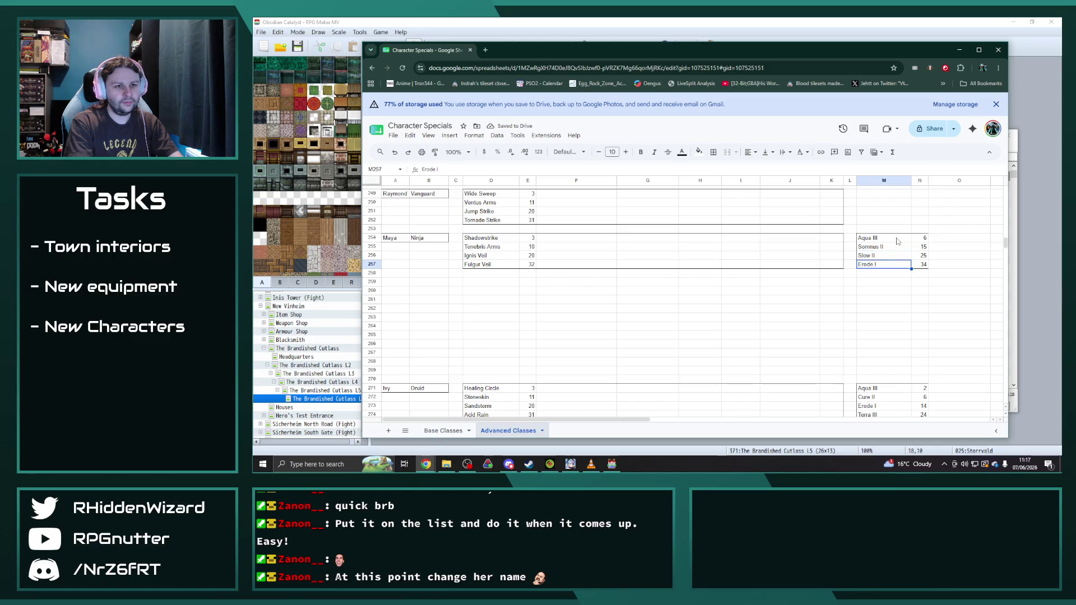
pyautogui.write('R')
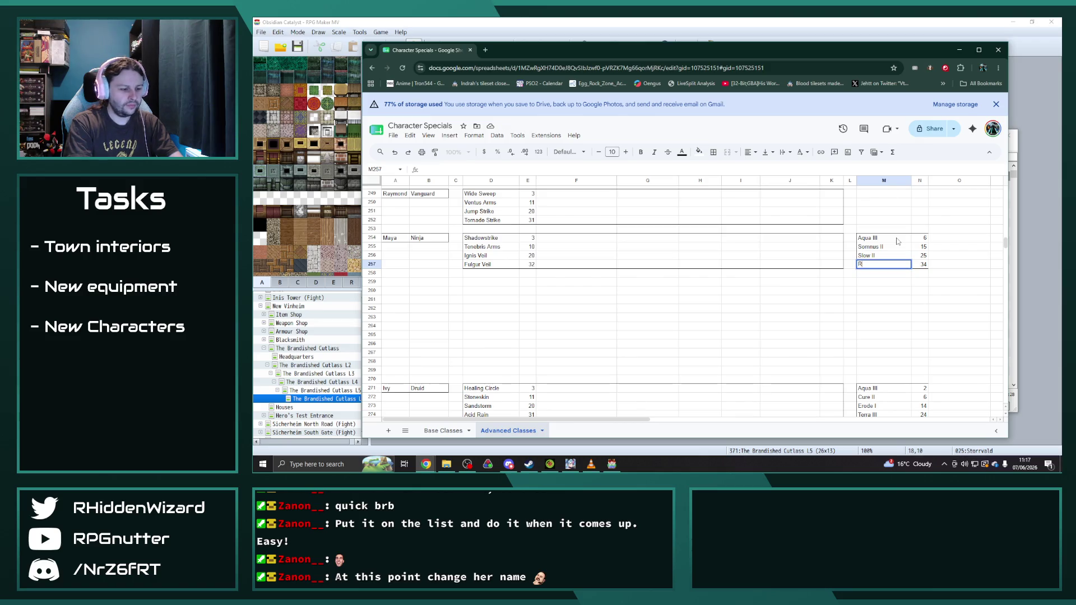
pyautogui.press('Return')
pyautogui.press('Up')
pyautogui.press('Up')
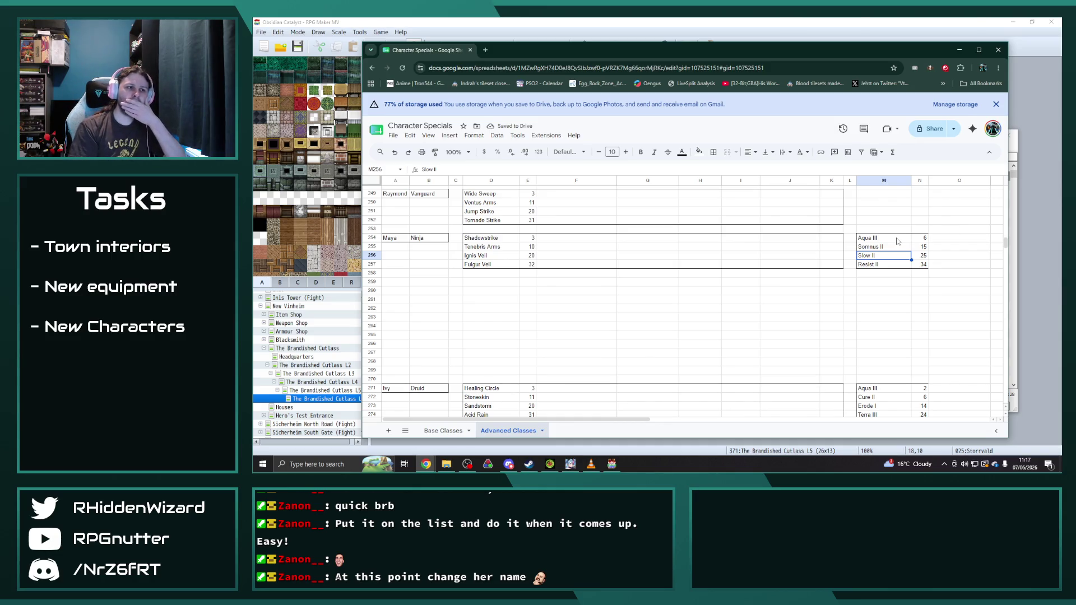
# - Rename Maya's skills Tenebris Arms and Ignis Veil to Aqua Arms and Glacies Veil
pyautogui.doubleClick(488, 246)
pyautogui.doubleClick(477, 247)
pyautogui.write('Aqua')
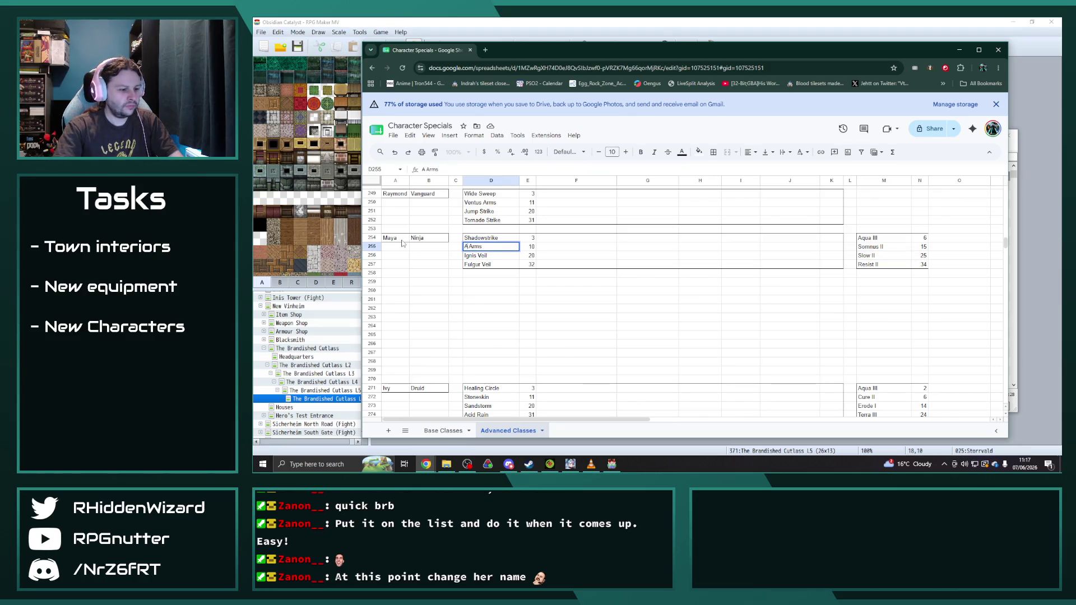
pyautogui.press('Return')
pyautogui.write('Fr')
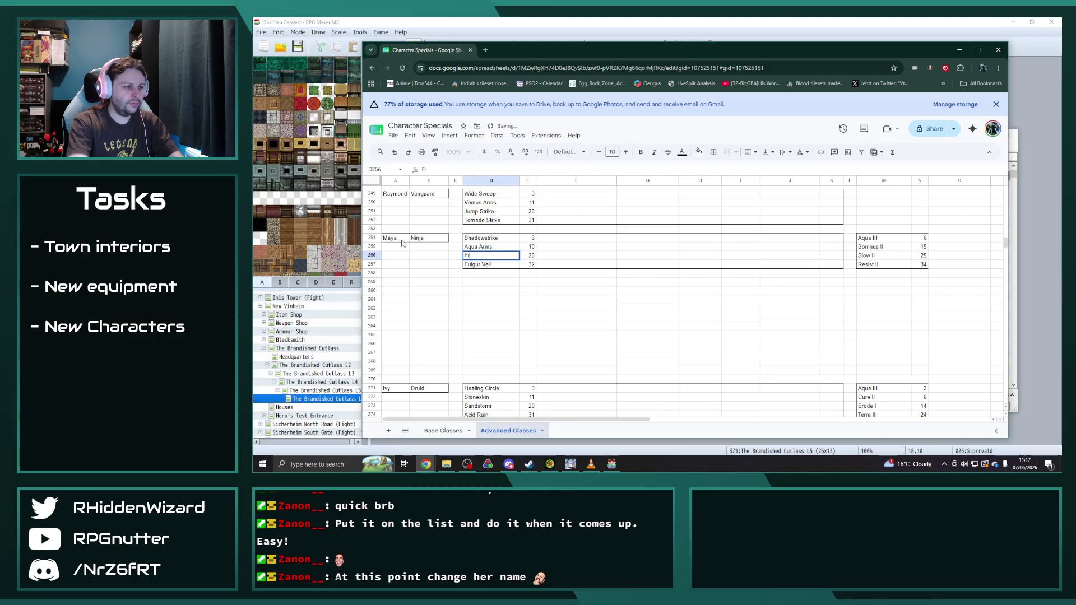
pyautogui.write('esing')
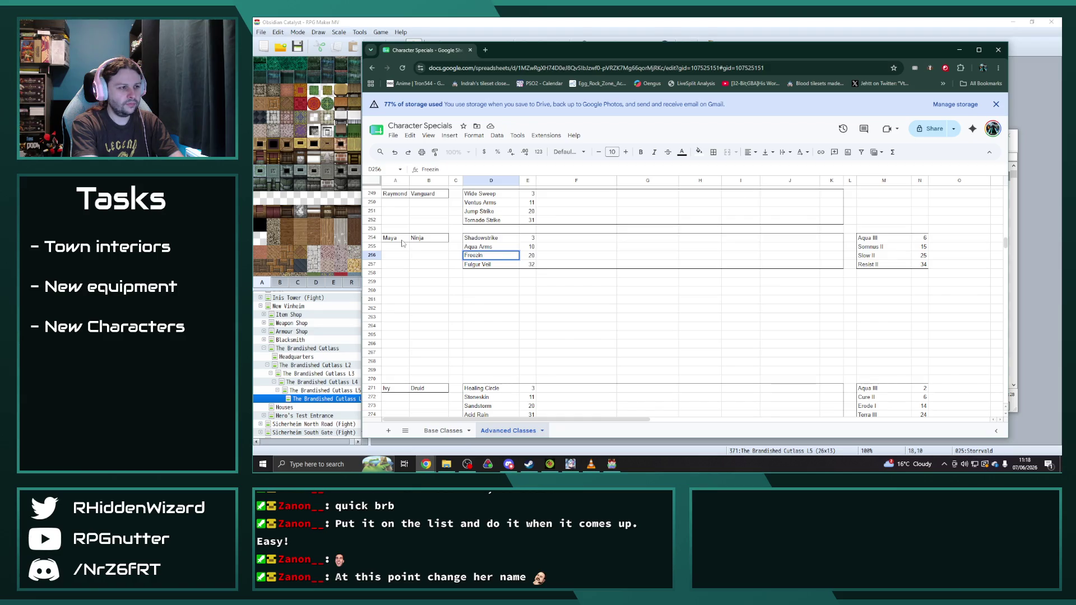
pyautogui.press('Return')
pyautogui.press('Up')
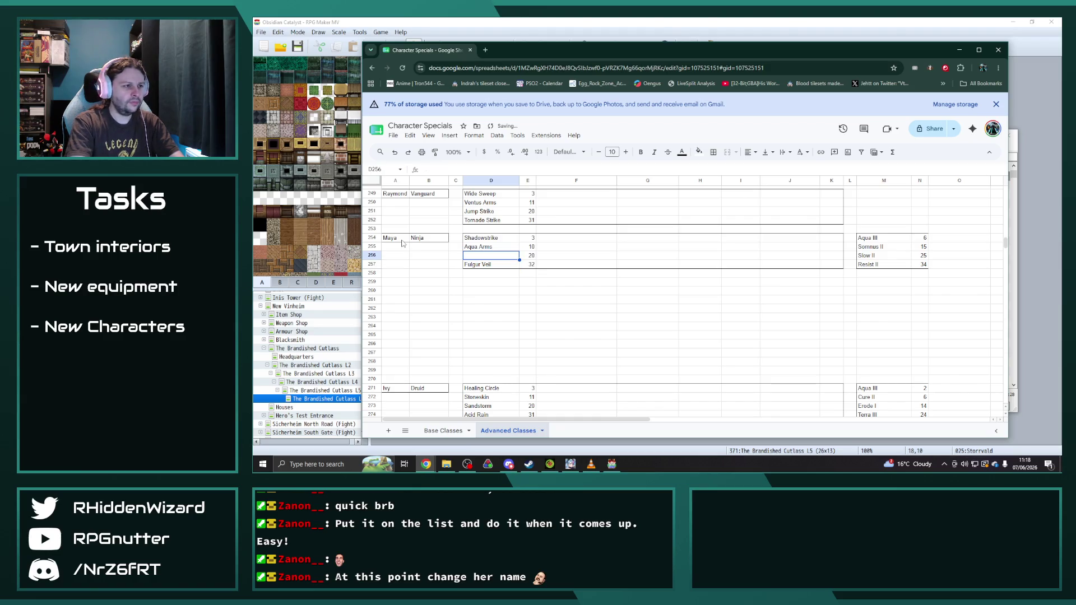
pyautogui.write('Glac')
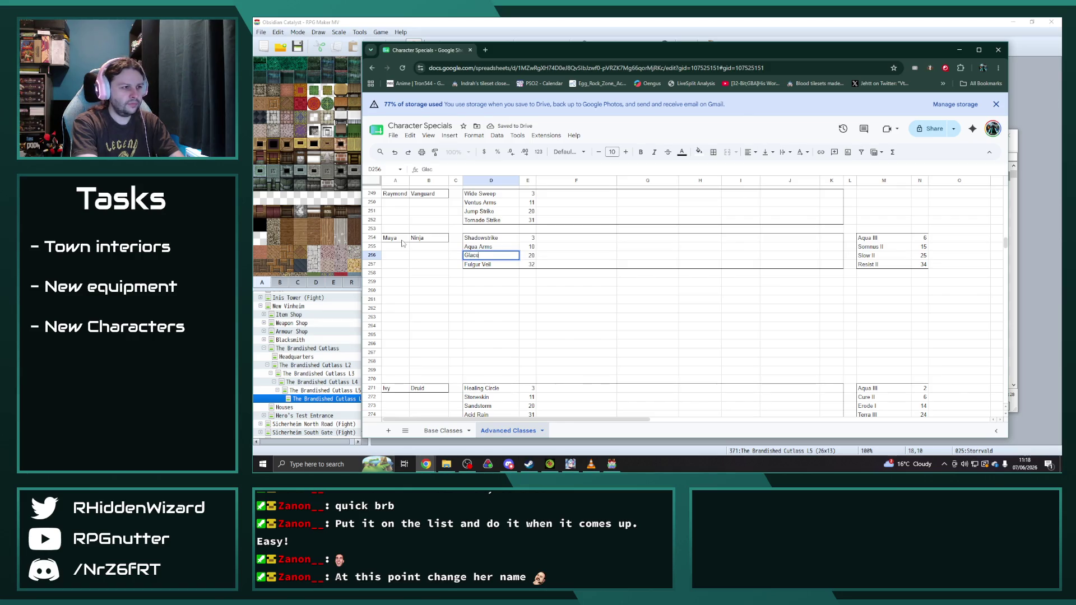
pyautogui.write('ies Veil')
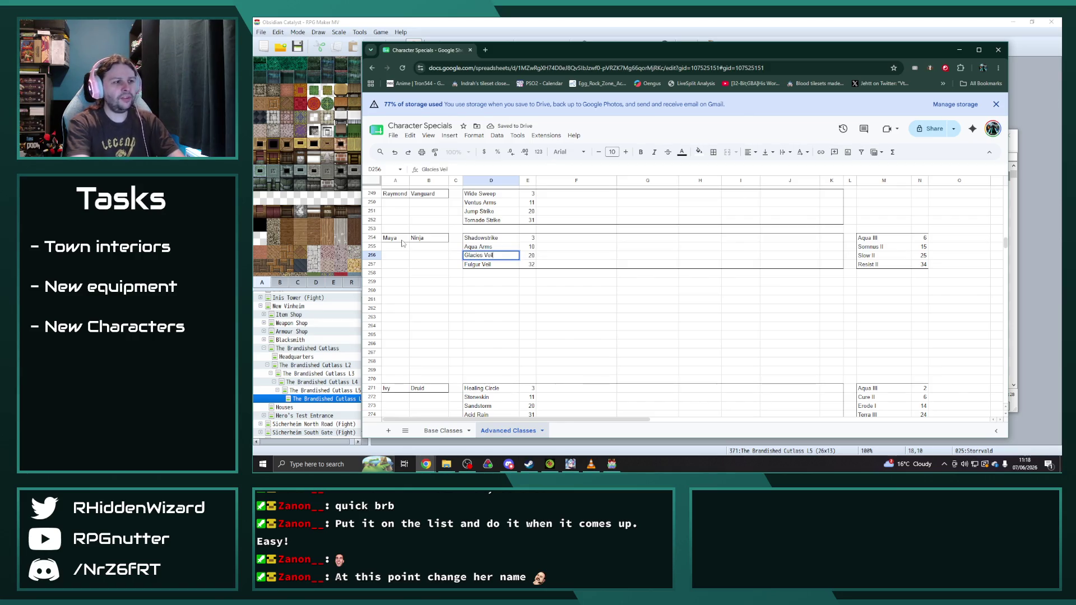
pyautogui.press('Return')
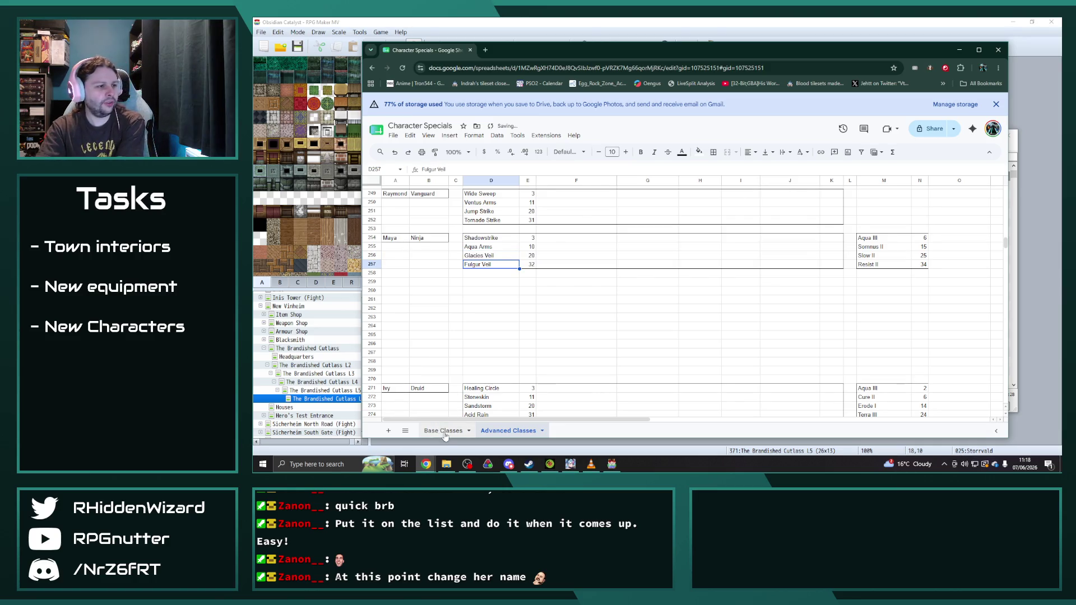
# - On the Base Classes sheet, replace Maya's Tidal Spray skill with Glacies Veil
pyautogui.click(445, 434)
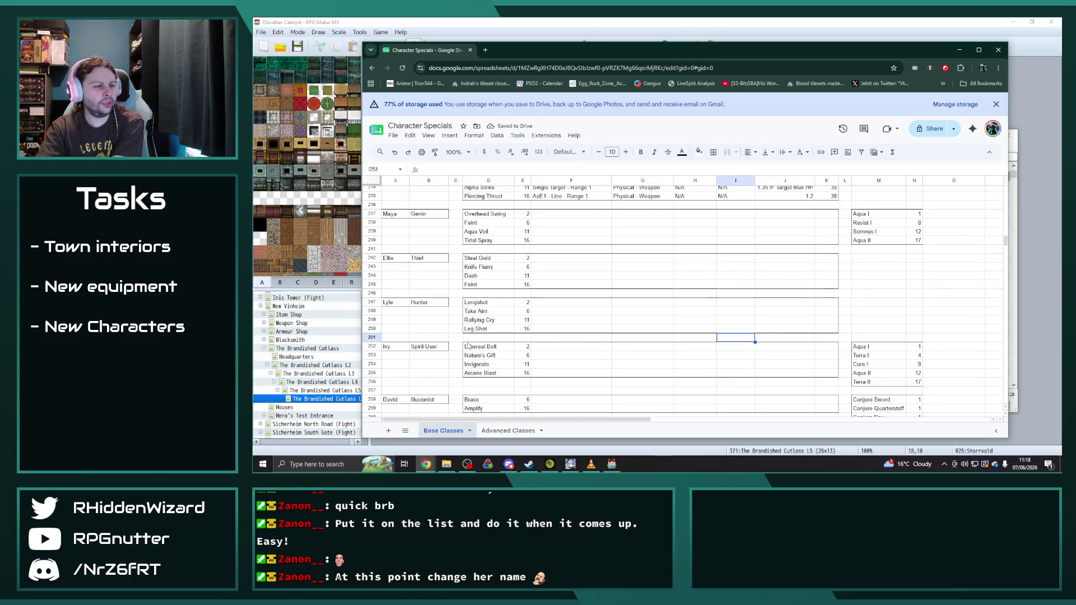
pyautogui.doubleClick(500, 241)
pyautogui.write('gLAC')
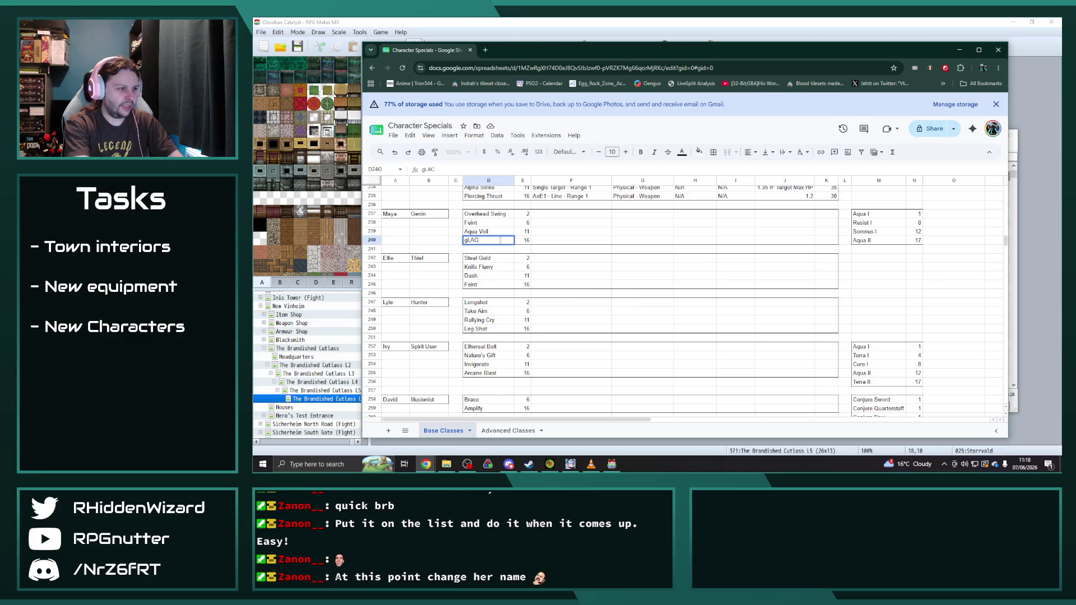
pyautogui.press('BackSpace')
pyautogui.press('BackSpace')
pyautogui.press('BackSpace')
pyautogui.write('Glac')
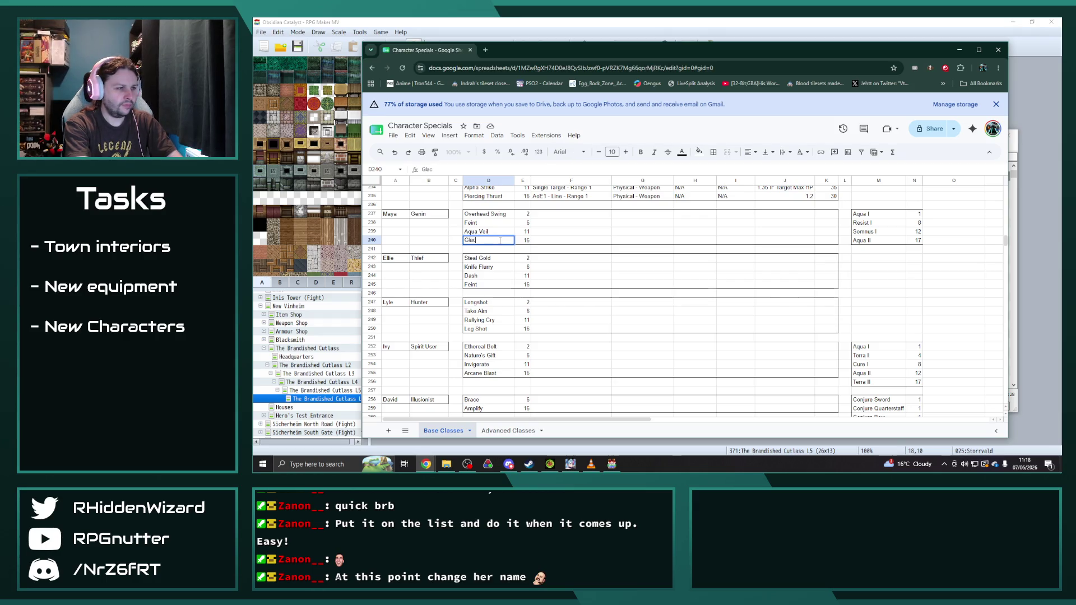
pyautogui.write('ies Veil')
pyautogui.press('Return')
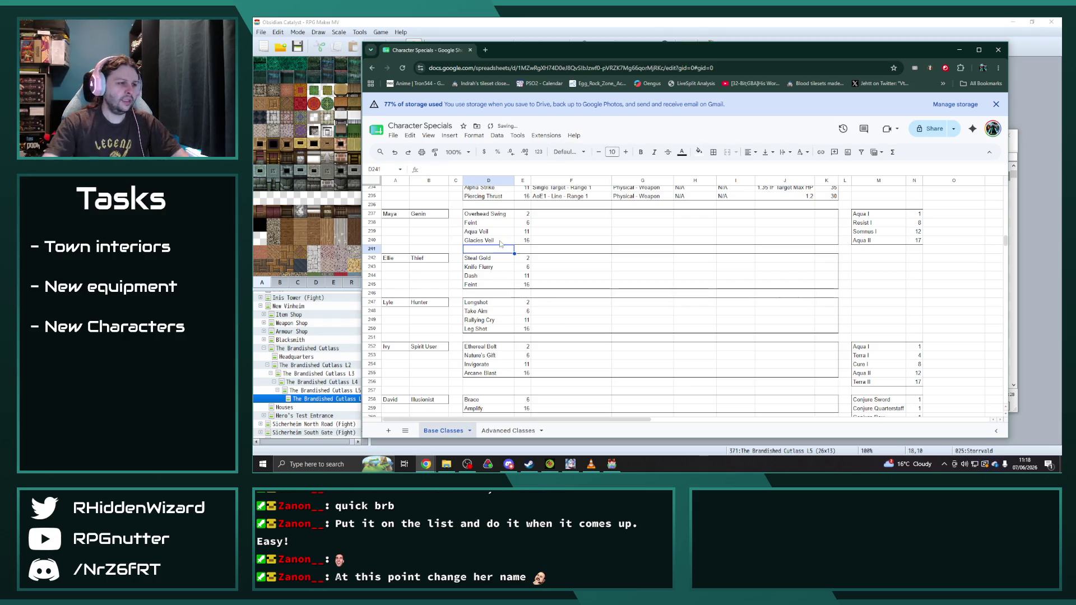
# - Back on Advanced Classes, start retyping Maya's Glacies Veil skill as Tidal Spray
pyautogui.hotkey('ctrl', 'shift', 'pagedown')
pyautogui.click(507, 256)
pyautogui.doubleClick(511, 256)
pyautogui.write('T')
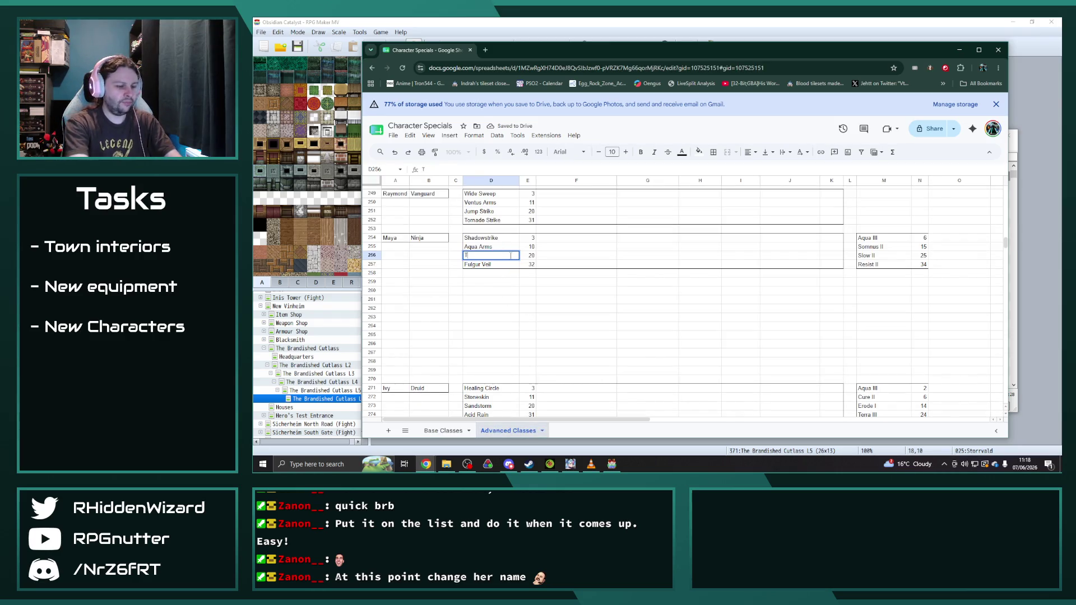
pyautogui.write('l Spray')
# - Set Maya's last two Ninja skills to Tidal Spray and Freezing Abyss
pyautogui.press('Return')
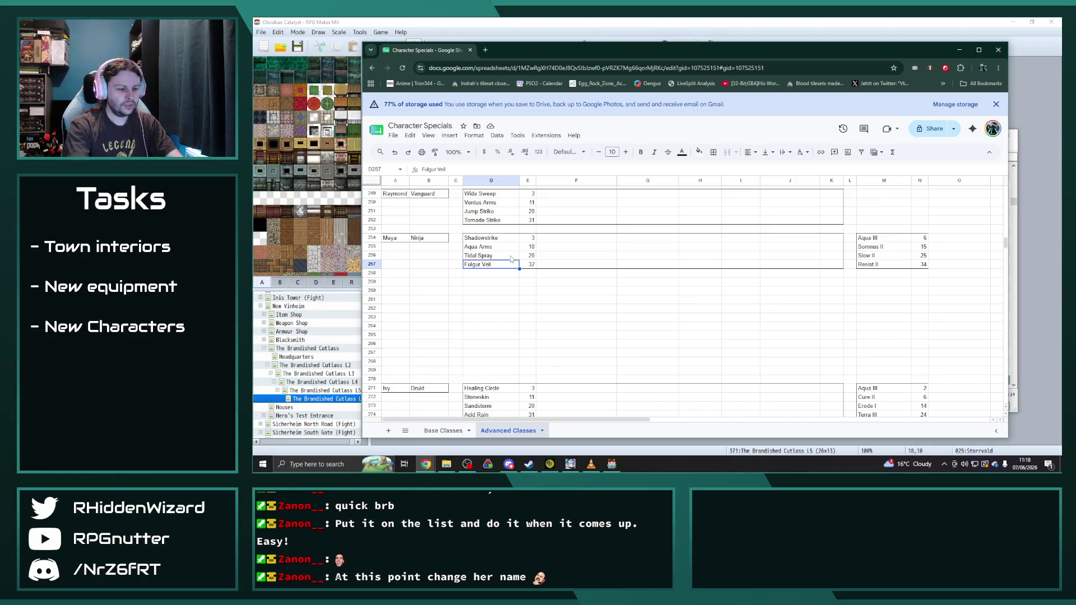
pyautogui.write('Fr')
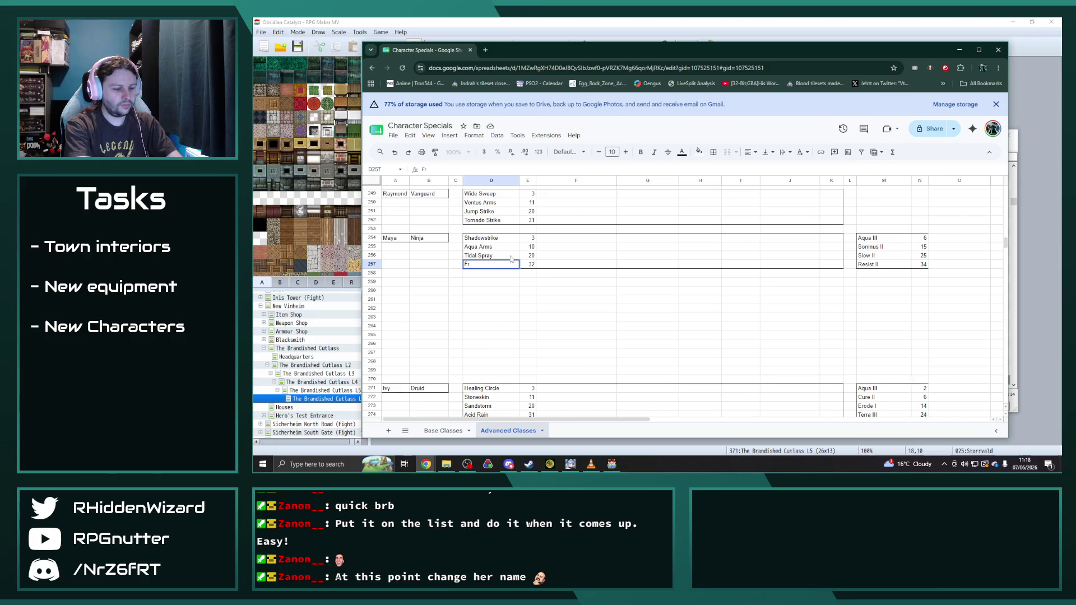
pyautogui.write('eezing Abyss')
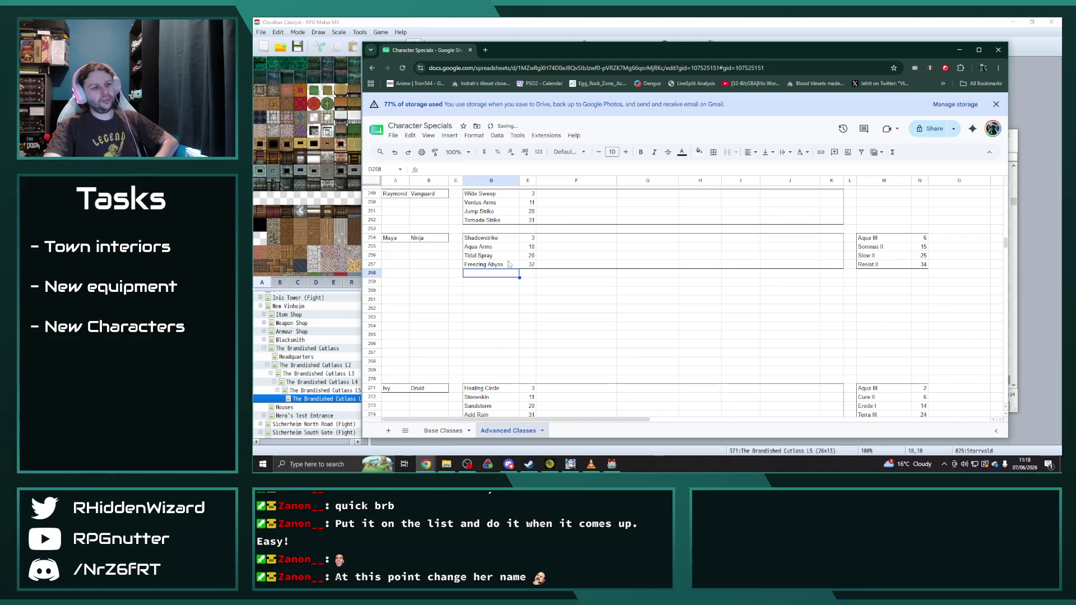
pyautogui.hotkey('ctrl', 'Return')
pyautogui.click(642, 266)
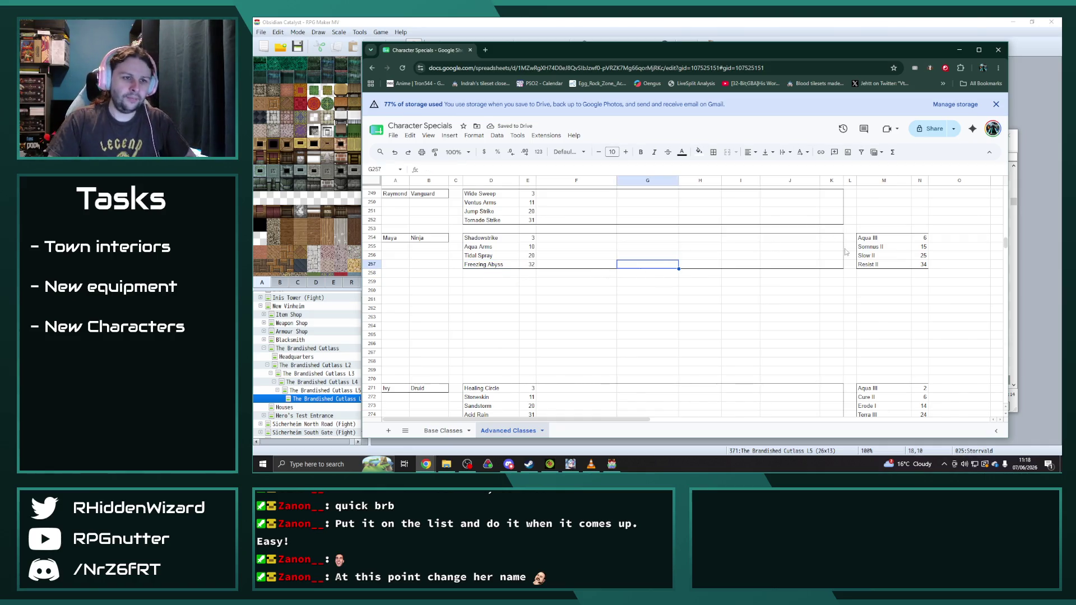
# - Replace Slow II with Resist II and add Aqua IV as Maya's fourth spell
pyautogui.click(885, 257)
pyautogui.press('Delete')
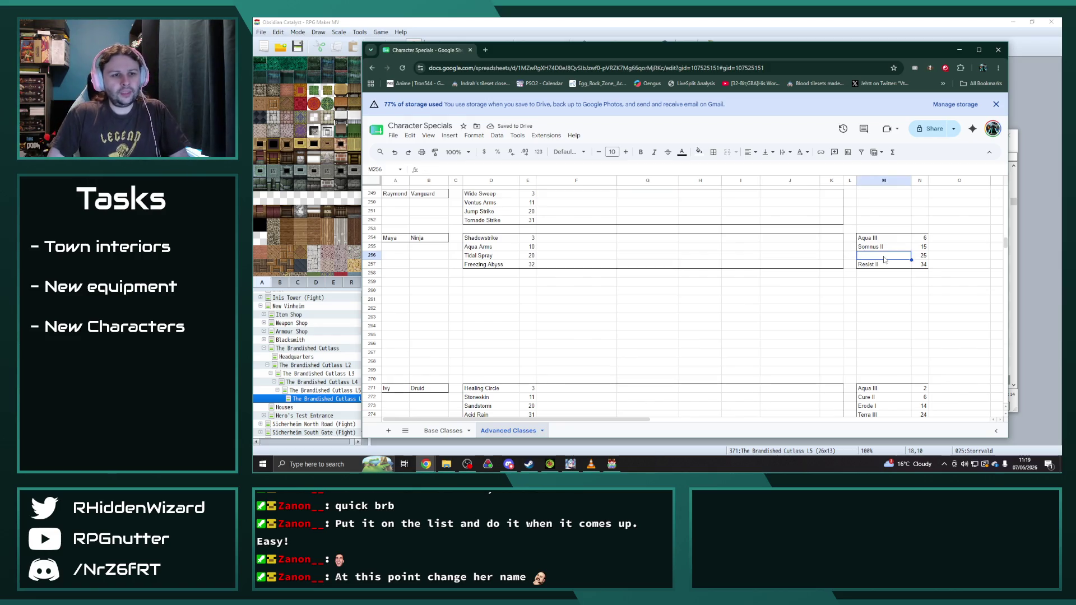
pyautogui.write('Resis')
pyautogui.press('Return')
pyautogui.write('Aqua IV')
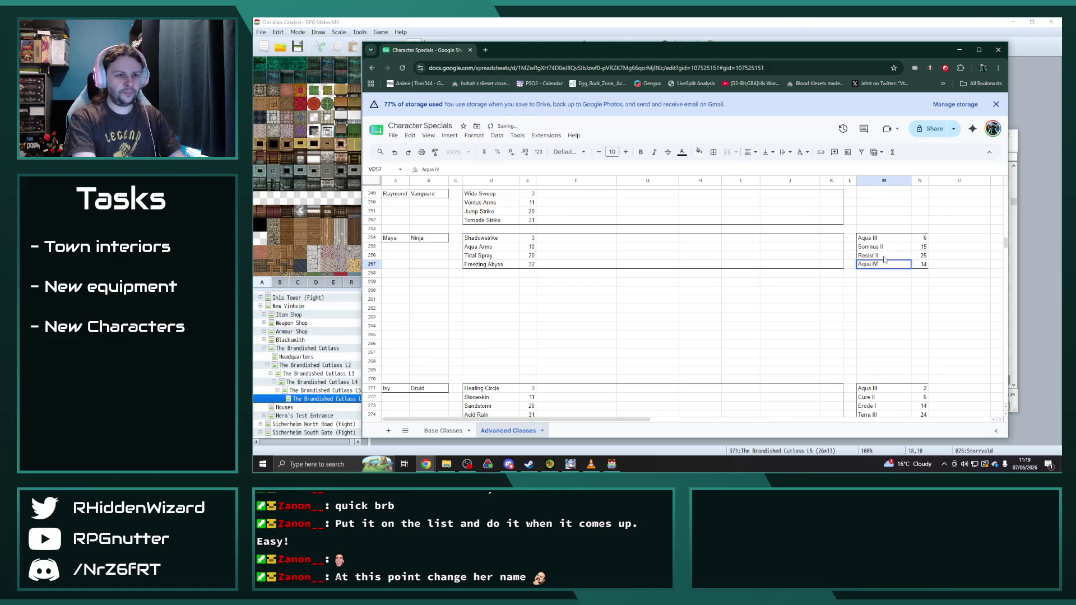
pyautogui.press('Return')
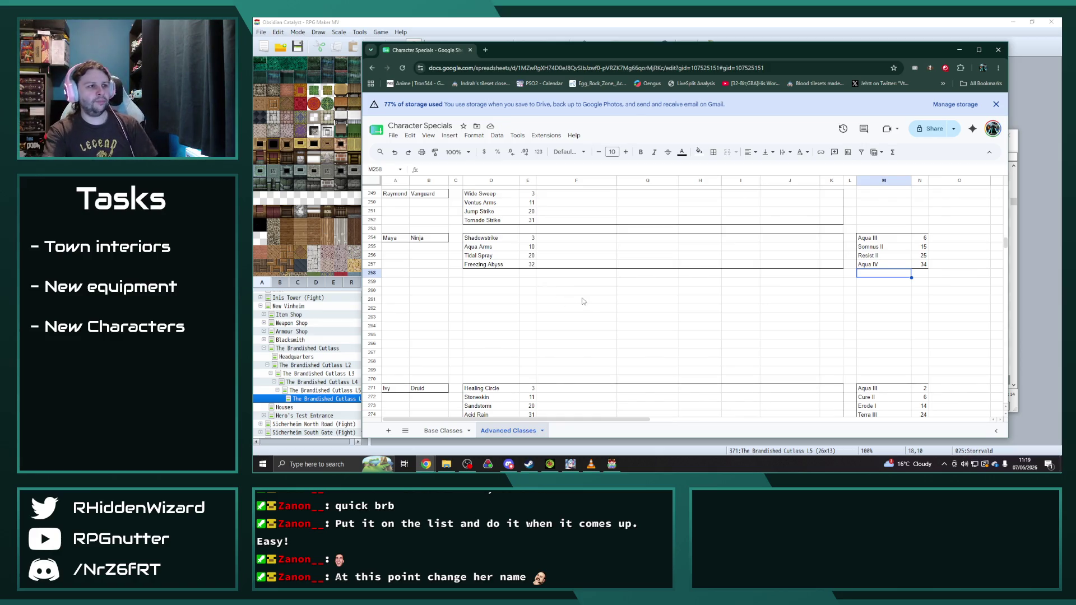
# - Review Maya's block against the Base Classes sheet, then scroll back up in Advanced Classes
pyautogui.click(670, 238)
pyautogui.click(505, 239)
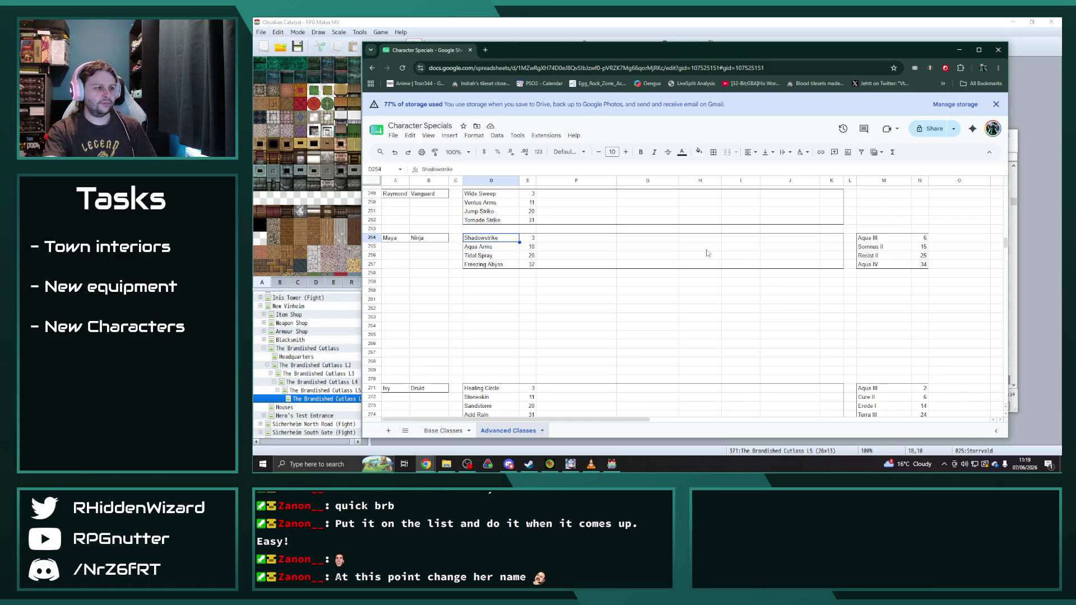
pyautogui.click(454, 430)
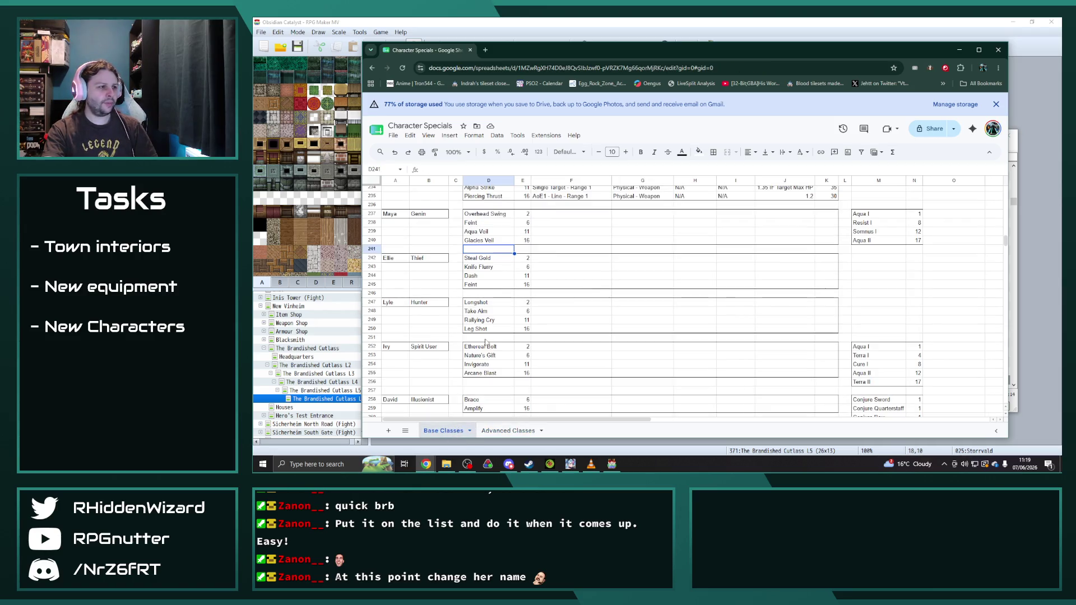
pyautogui.click(509, 430)
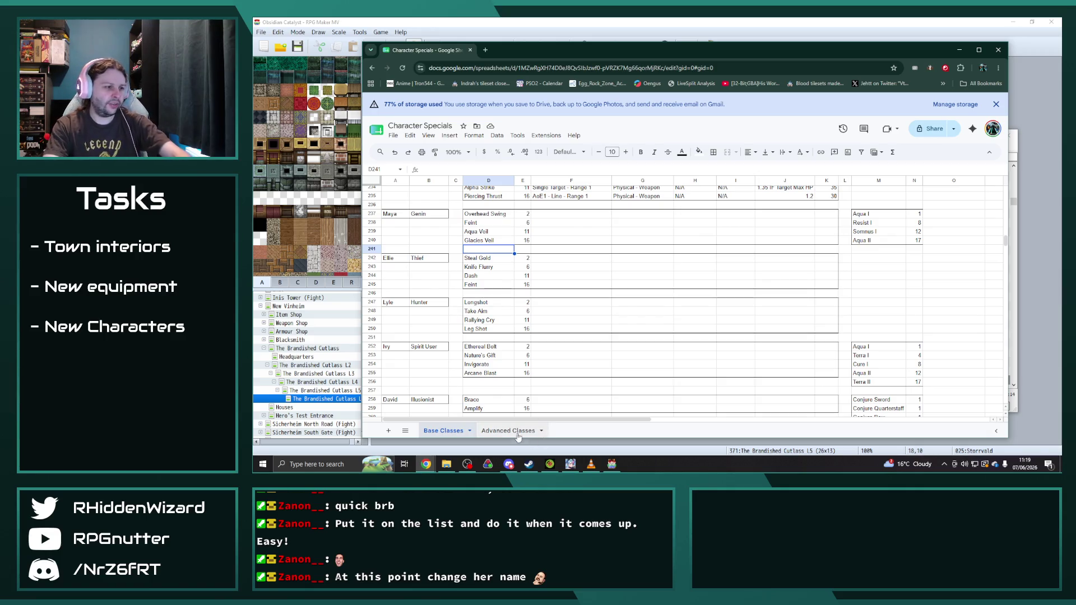
pyautogui.scroll(12, 500, 323)
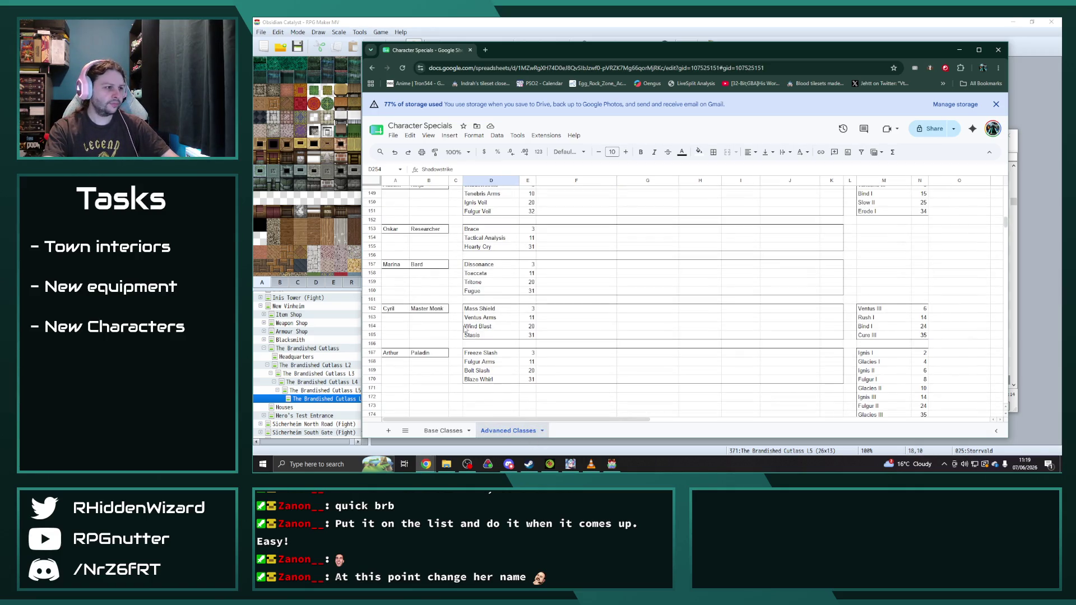
pyautogui.scroll(6, 464, 329)
pyautogui.scroll(10, 464, 329)
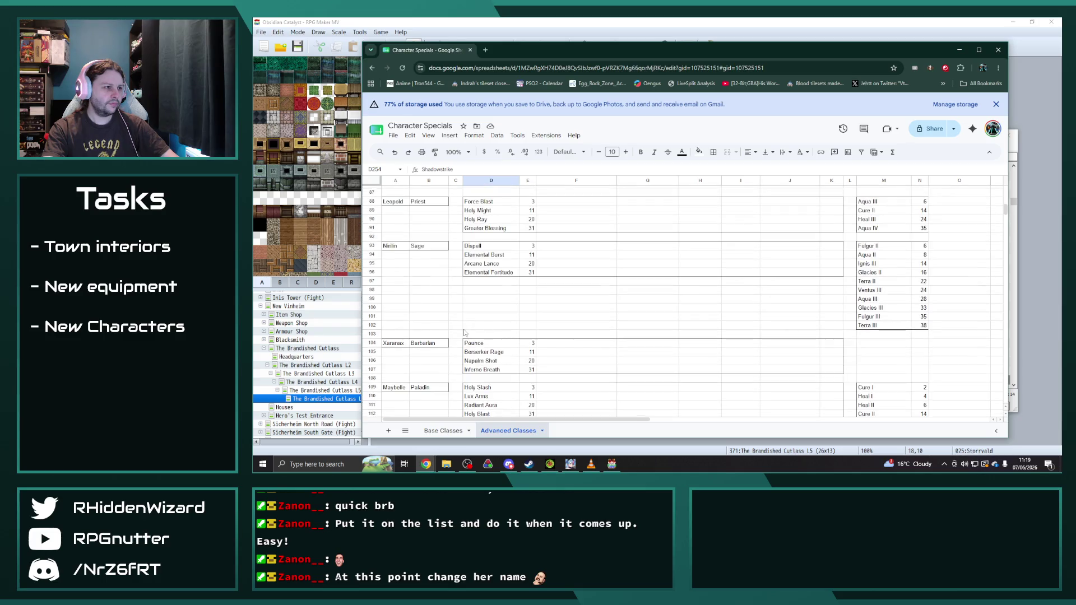
# - Copy Adelle's Rogue block (A39:K42) into row 259, below Maya's Ninja block
pyautogui.scroll(3, 465, 332)
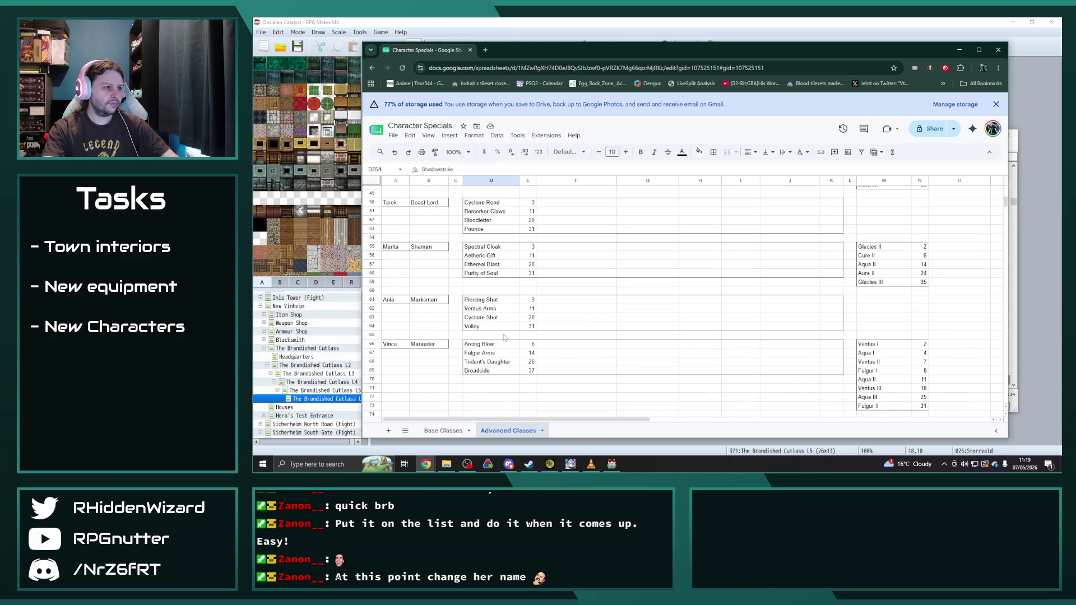
pyautogui.scroll(2, 504, 337)
pyautogui.scroll(3, 504, 338)
pyautogui.moveTo(391, 273); pyautogui.dragTo(824, 302)
pyautogui.hotkey('ctrl', 'c')
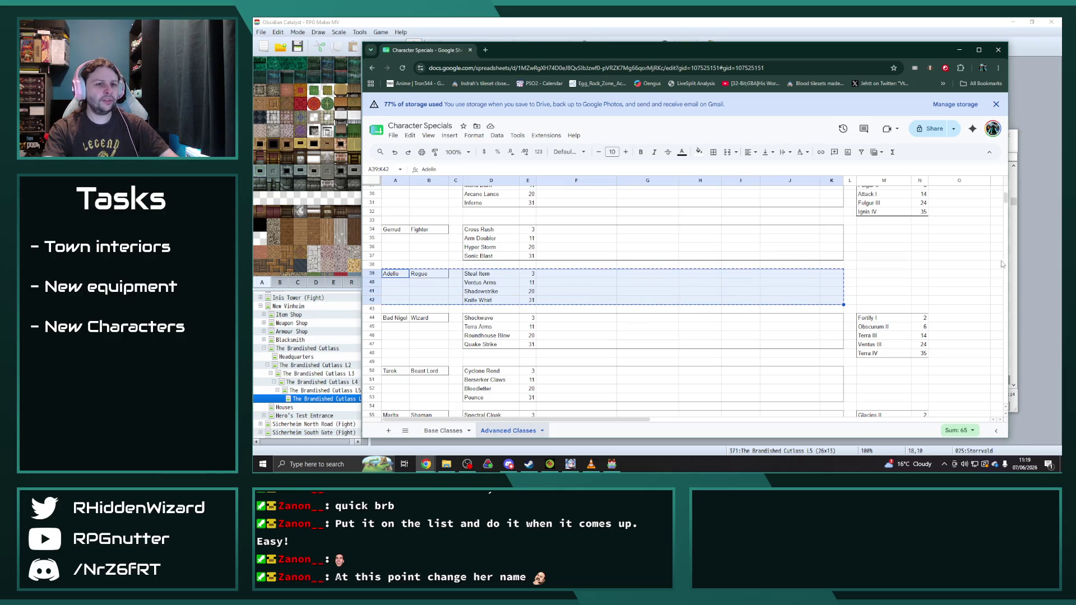
pyautogui.scroll(-20, 720, 336)
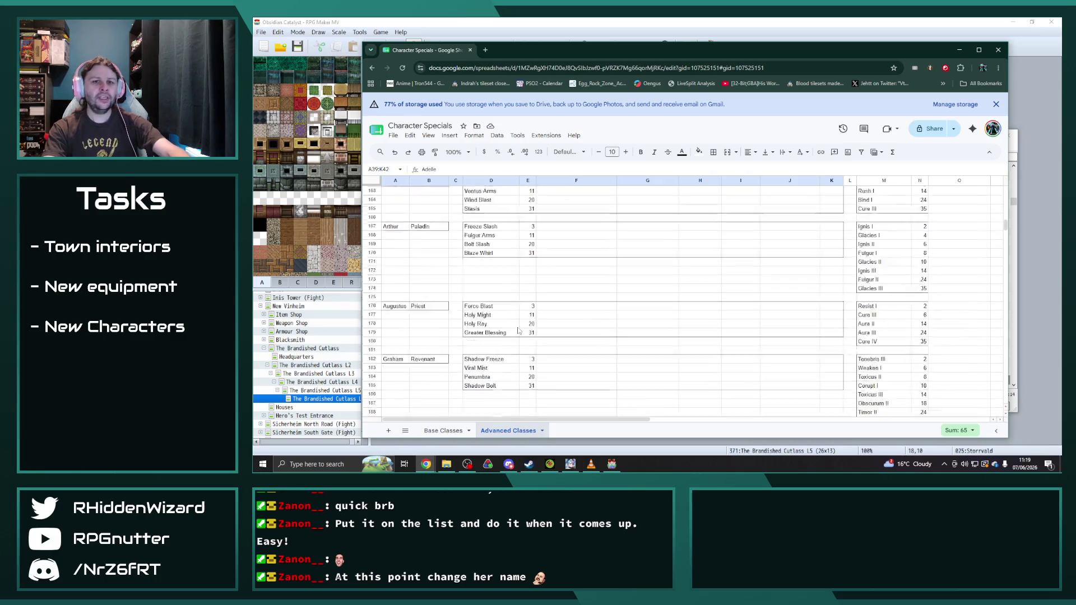
pyautogui.scroll(-5, 503, 326)
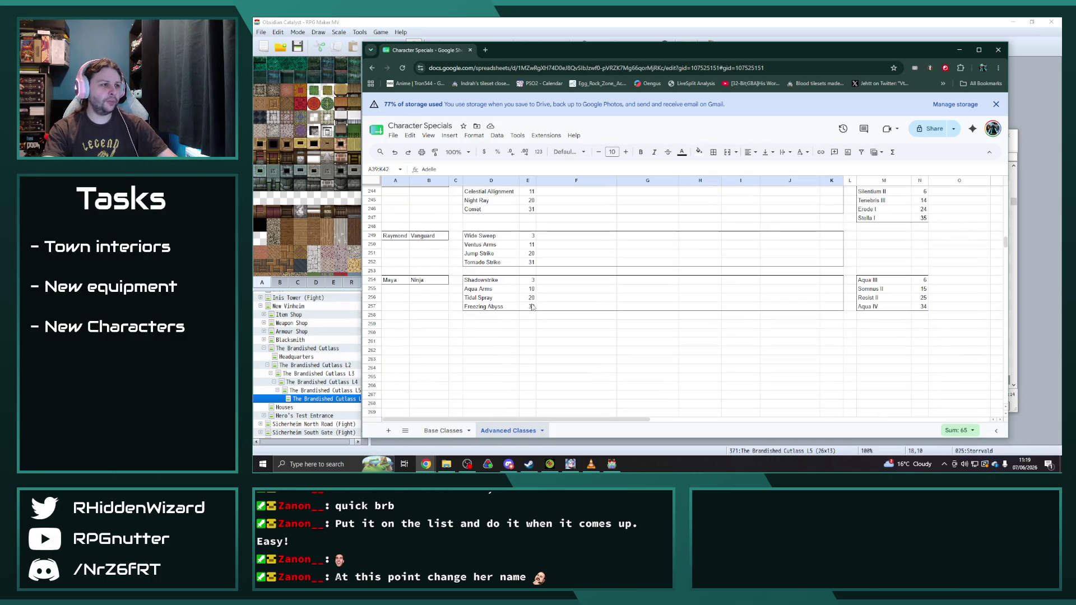
pyautogui.click(402, 325)
pyautogui.hotkey('ctrl', 'v')
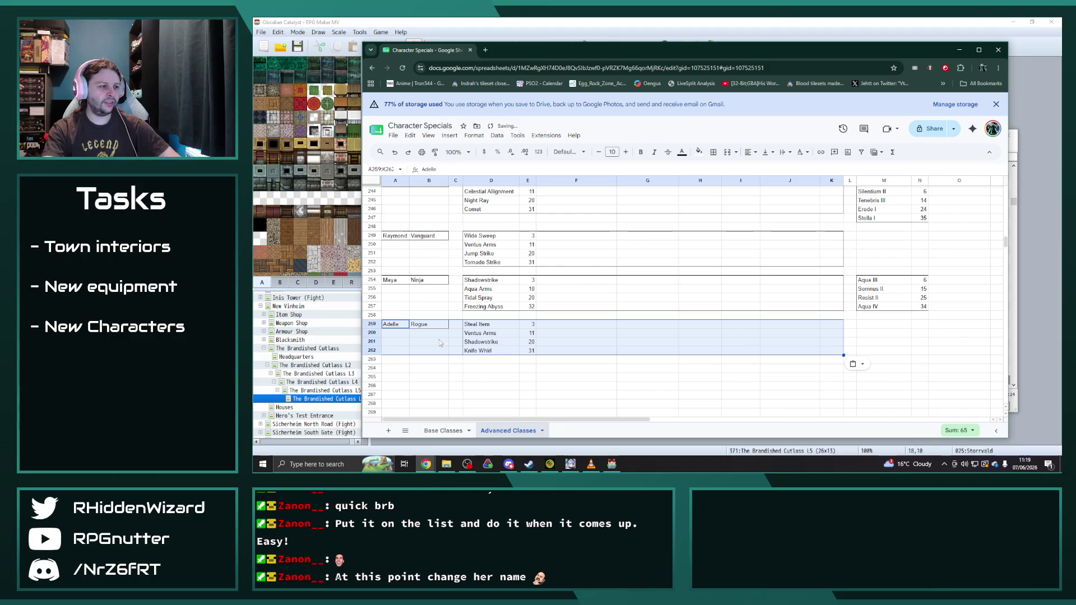
# - Rename the pasted Rogue block's character to Ellie
pyautogui.click(439, 340)
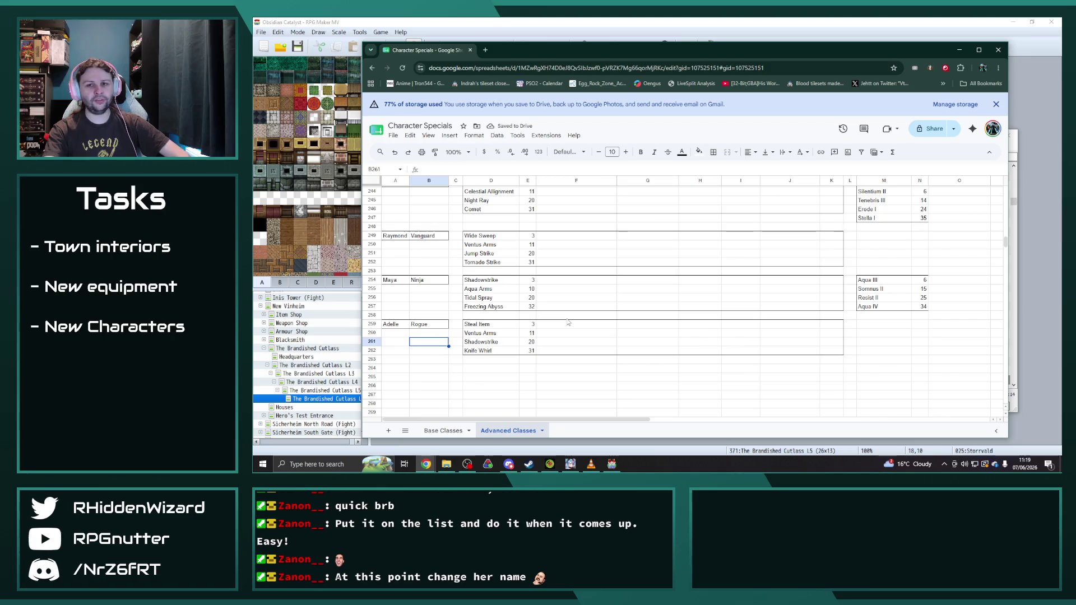
pyautogui.press('Up')
pyautogui.press('Up')
pyautogui.press('Left')
pyautogui.write('E')
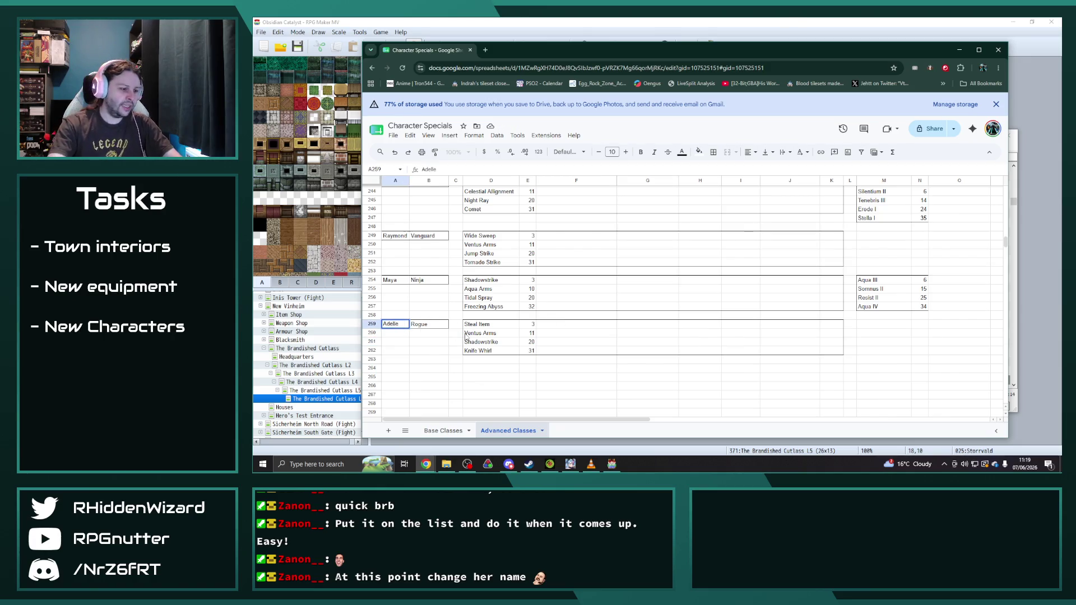
pyautogui.press('Return')
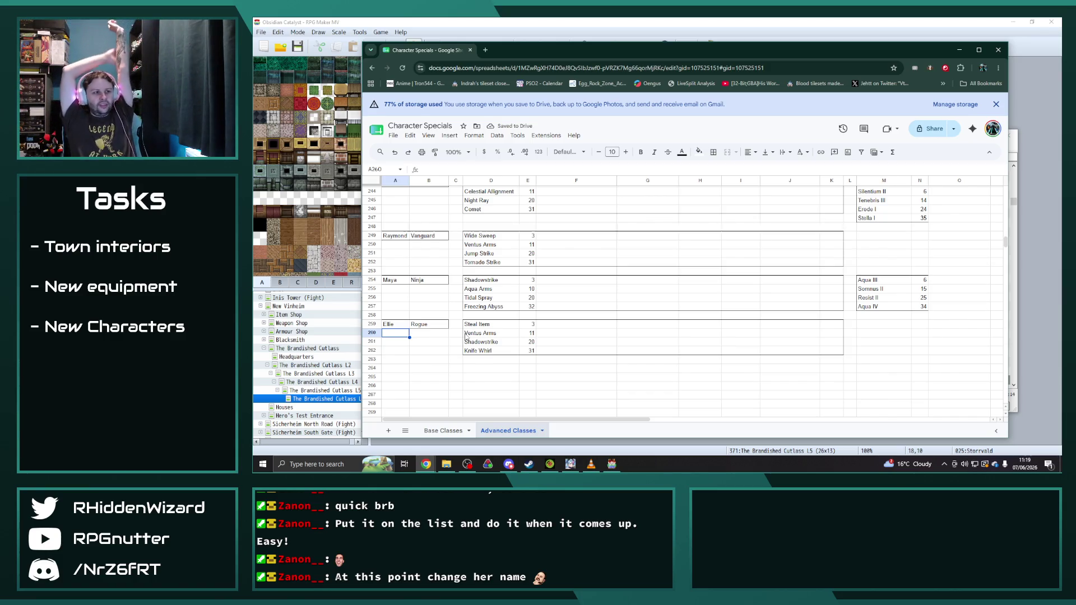
# - Browse the Advanced and Base Classes sheets to find Victor's Marksman block
pyautogui.scroll(3, 480, 331)
pyautogui.scroll(6, 480, 331)
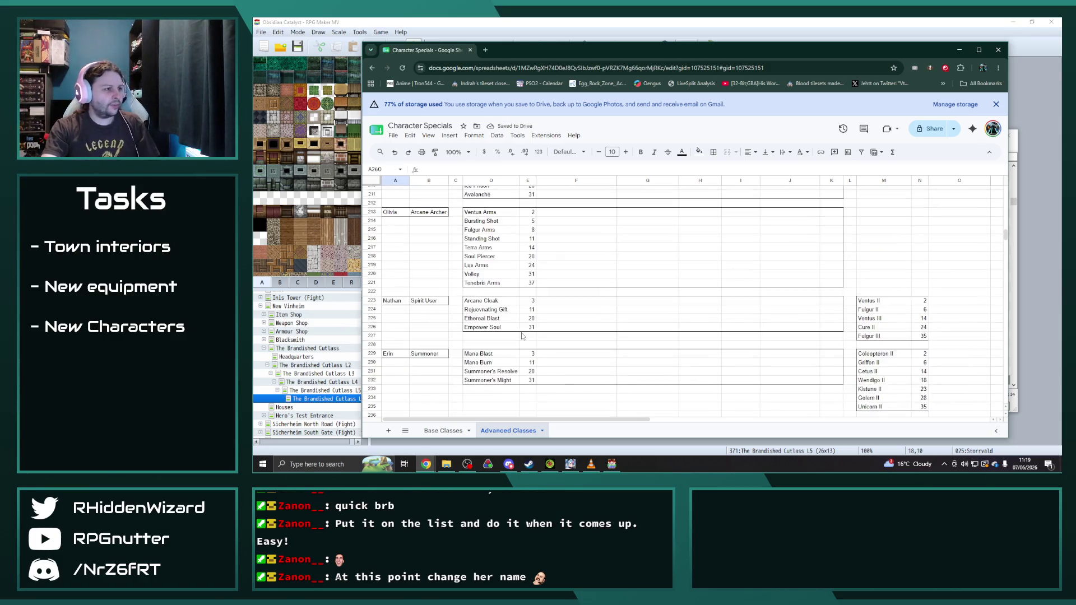
pyautogui.scroll(5, 522, 336)
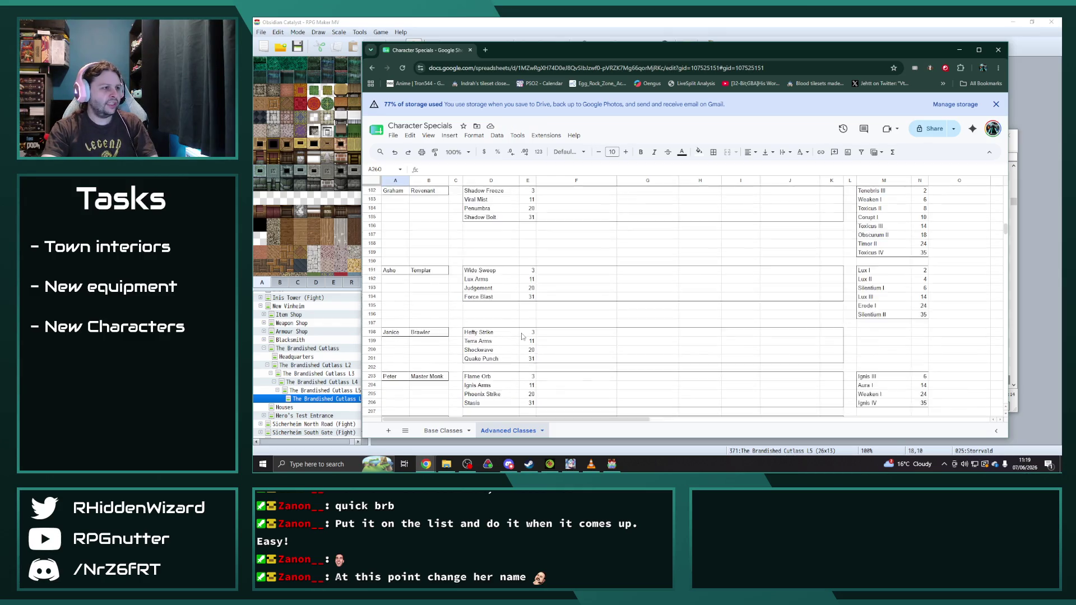
pyautogui.scroll(3, 522, 336)
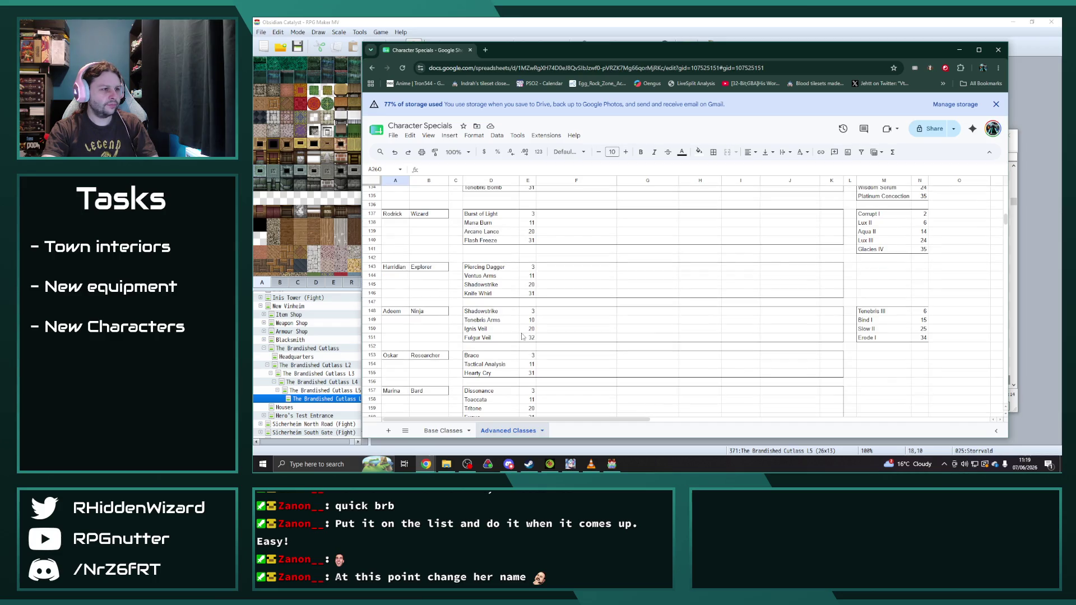
pyautogui.scroll(-5, 524, 331)
pyautogui.scroll(-17, 525, 328)
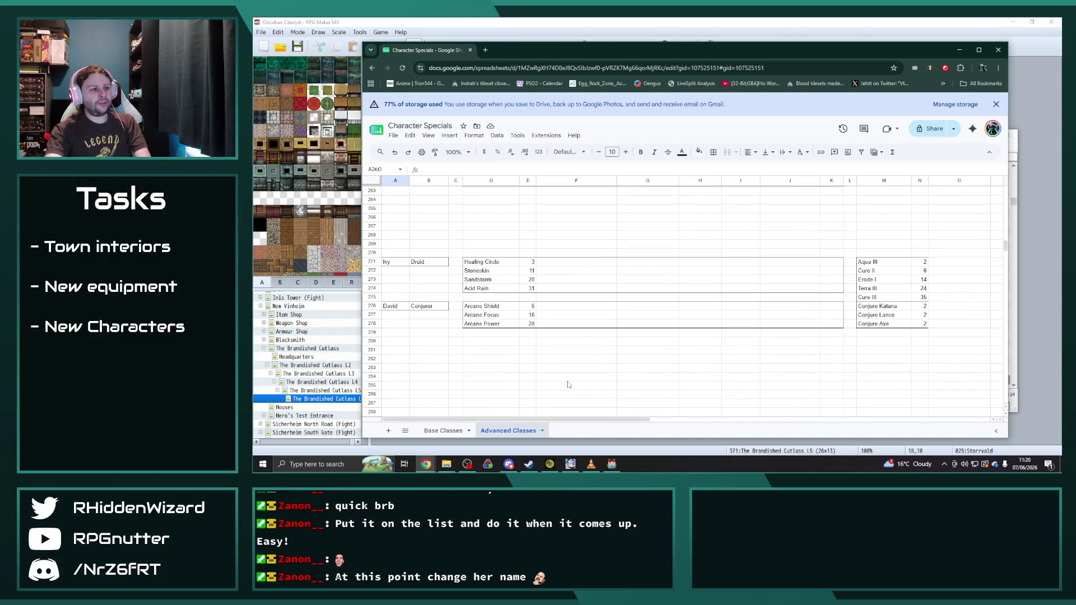
pyautogui.scroll(3, 575, 383)
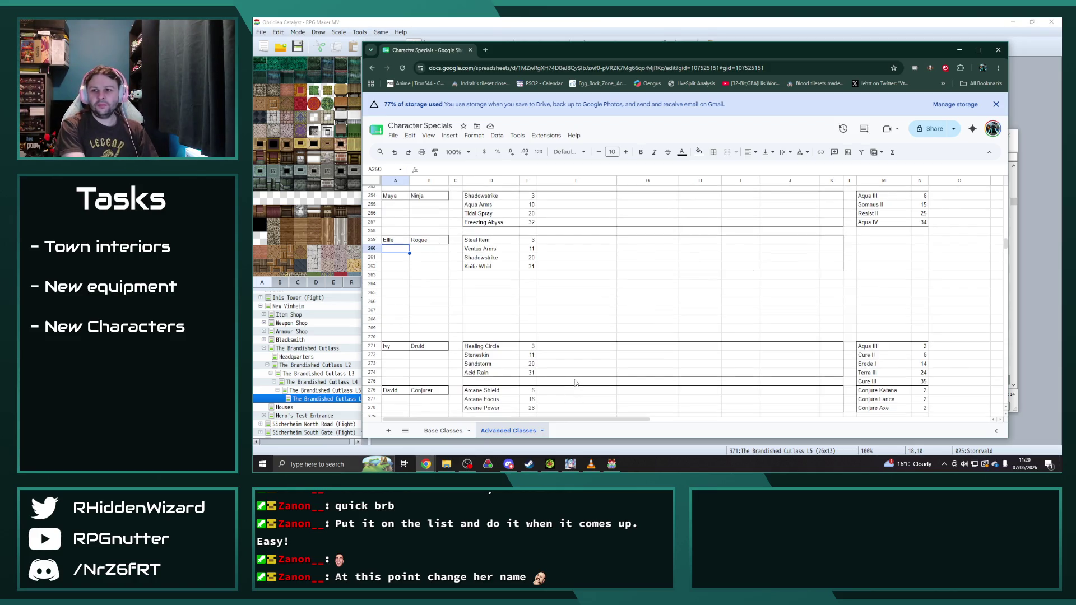
pyautogui.hotkey('alt', 'Tab')
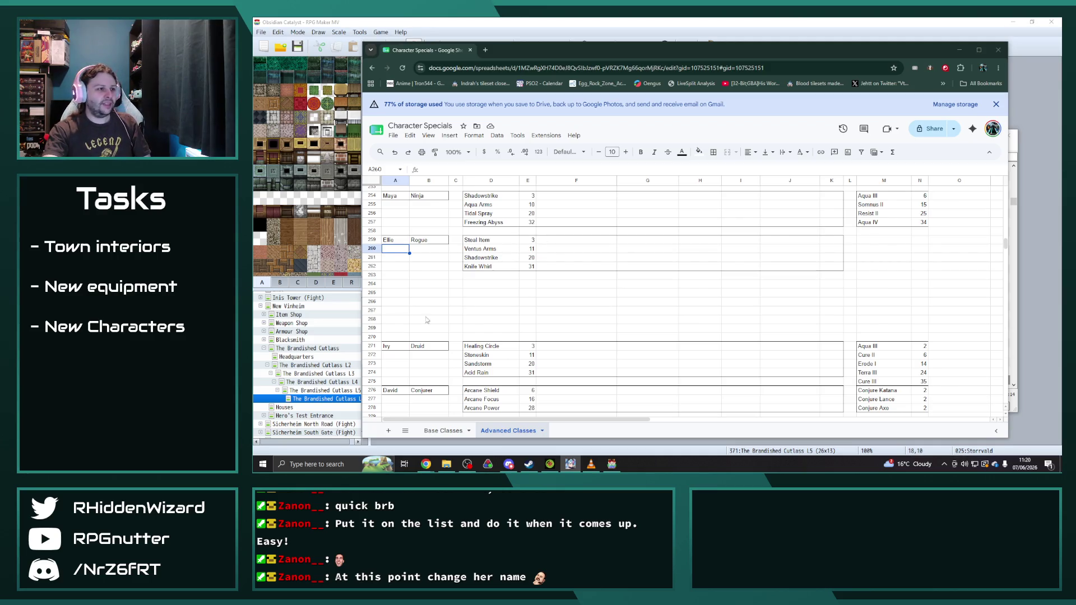
pyautogui.click(443, 430)
pyautogui.scroll(-2, 464, 352)
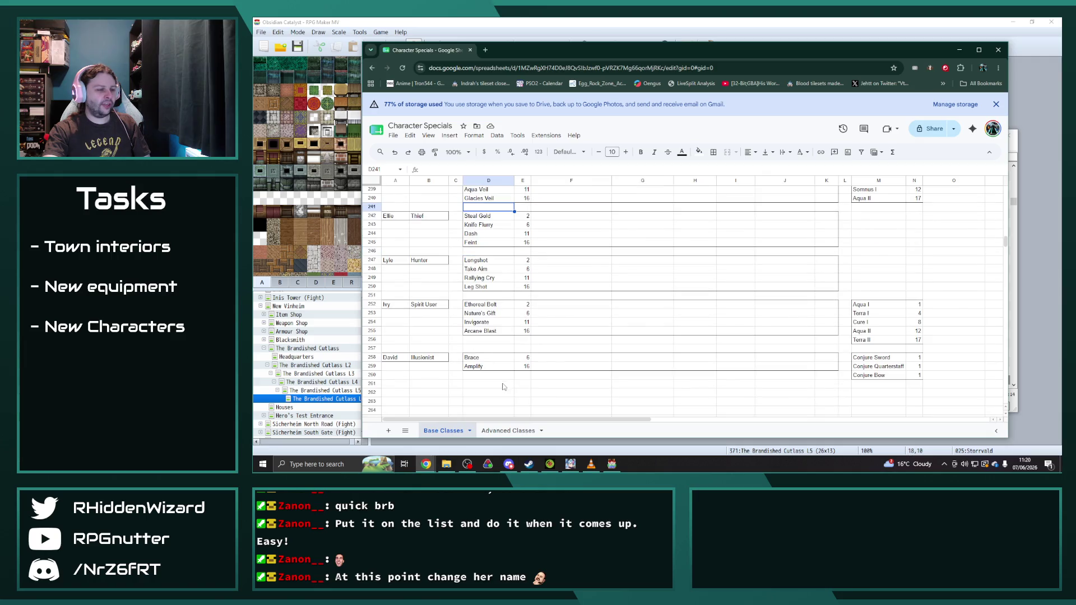
pyautogui.click(508, 430)
pyautogui.scroll(-5, 479, 318)
pyautogui.scroll(20, 479, 318)
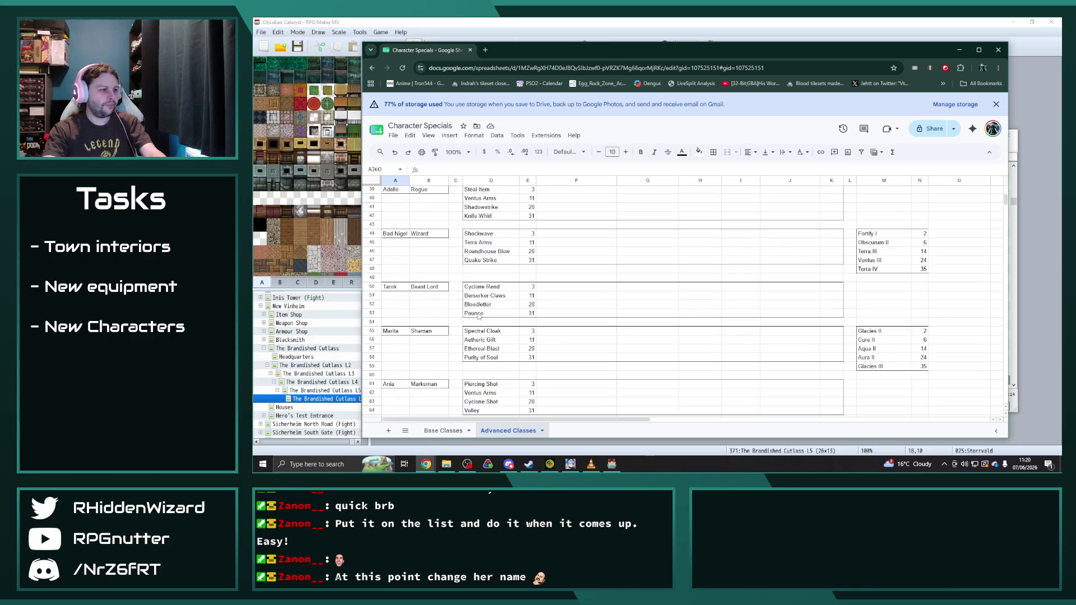
pyautogui.scroll(-3, 477, 316)
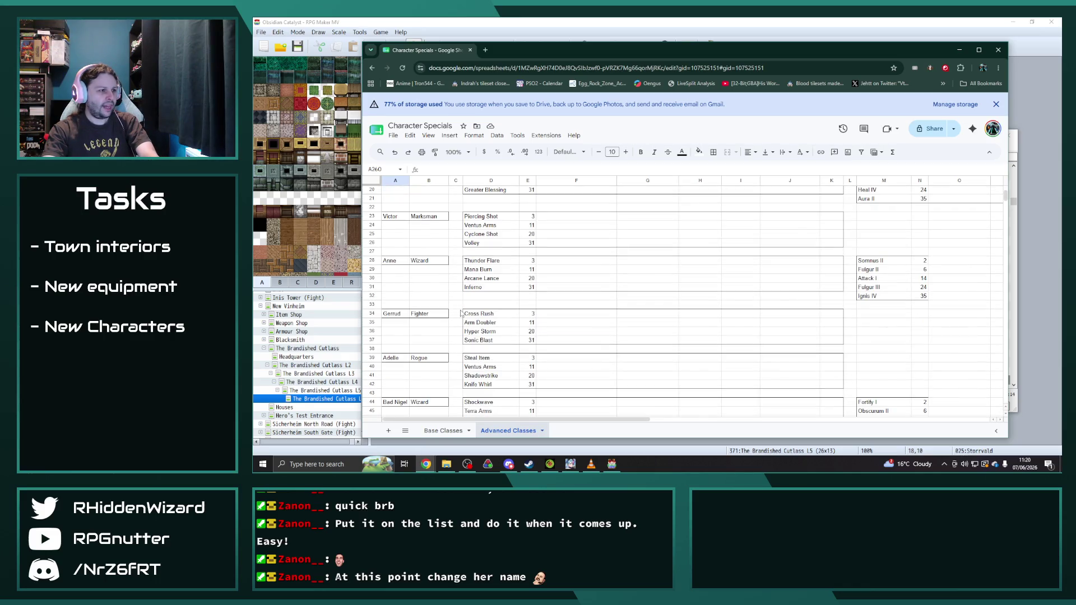
pyautogui.scroll(2, 461, 314)
# - Copy Victor's Marksman block into row 264, under Ellie's block
pyautogui.moveTo(393, 259); pyautogui.dragTo(828, 289)
pyautogui.hotkey('ctrl', 'c')
pyautogui.scroll(-20, 588, 343)
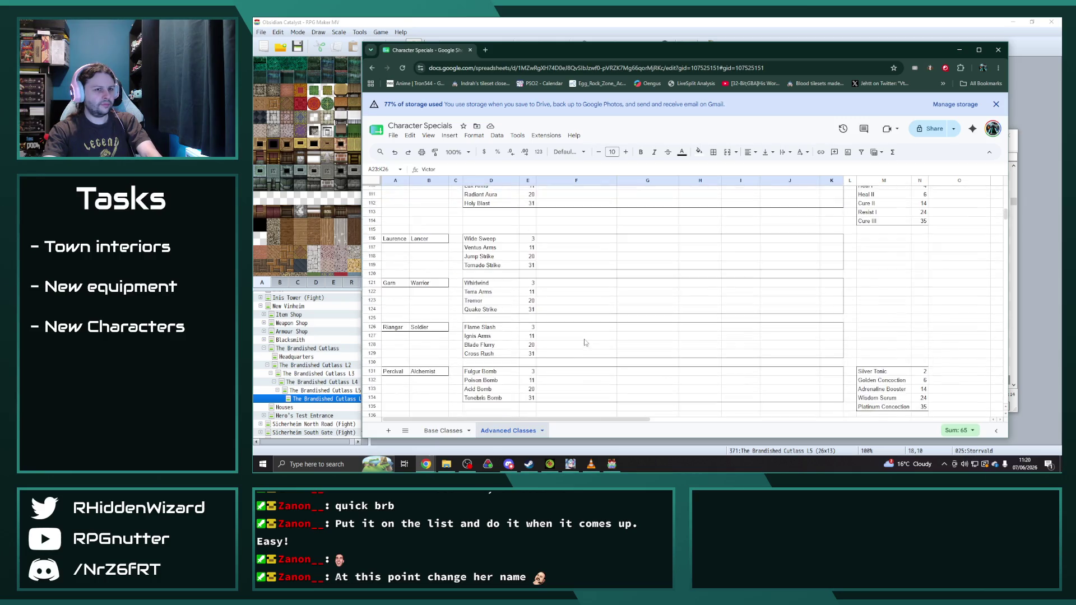
pyautogui.scroll(-12, 536, 338)
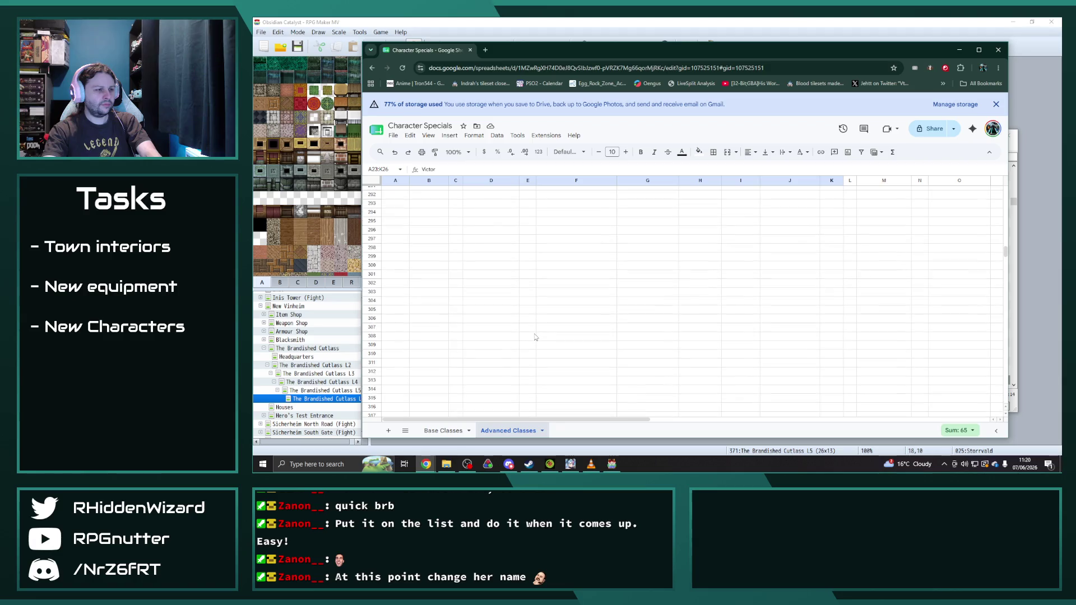
pyautogui.click(395, 242)
pyautogui.hotkey('ctrl', 'v')
pyautogui.click(563, 287)
# - Move the Ivy Druid and David Conjurer blocks up two rows to start at row 269
pyautogui.moveTo(394, 304)
pyautogui.mouseDown()
pyautogui.moveTo(897, 337)
pyautogui.moveTo(922, 367)
pyautogui.mouseUp()
pyautogui.hotkey('ctrl', 'c')
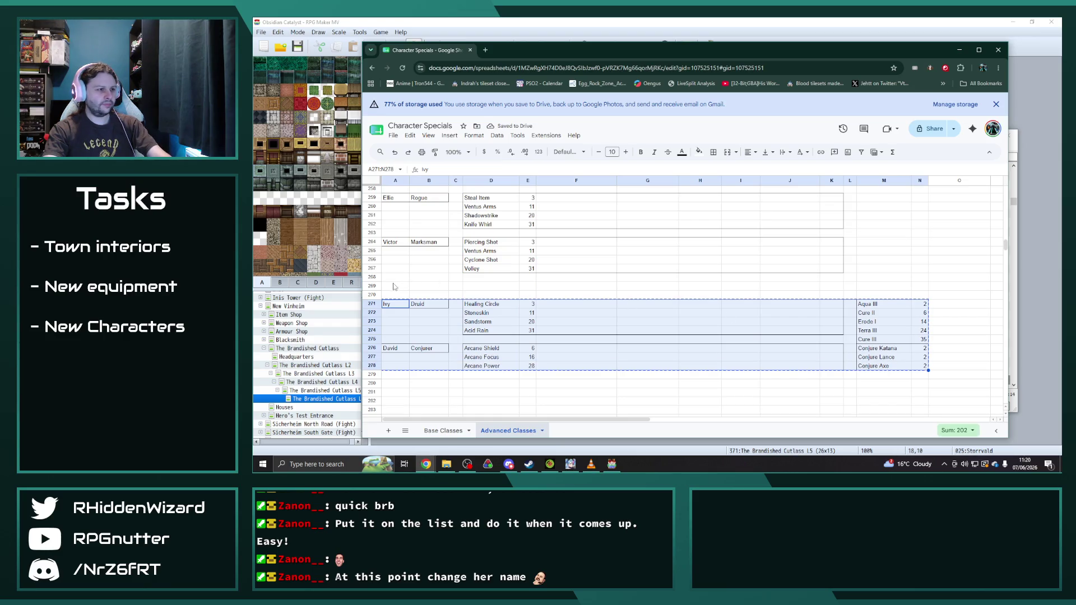
pyautogui.click(395, 286)
pyautogui.hotkey('ctrl', 'v')
pyautogui.click(650, 385)
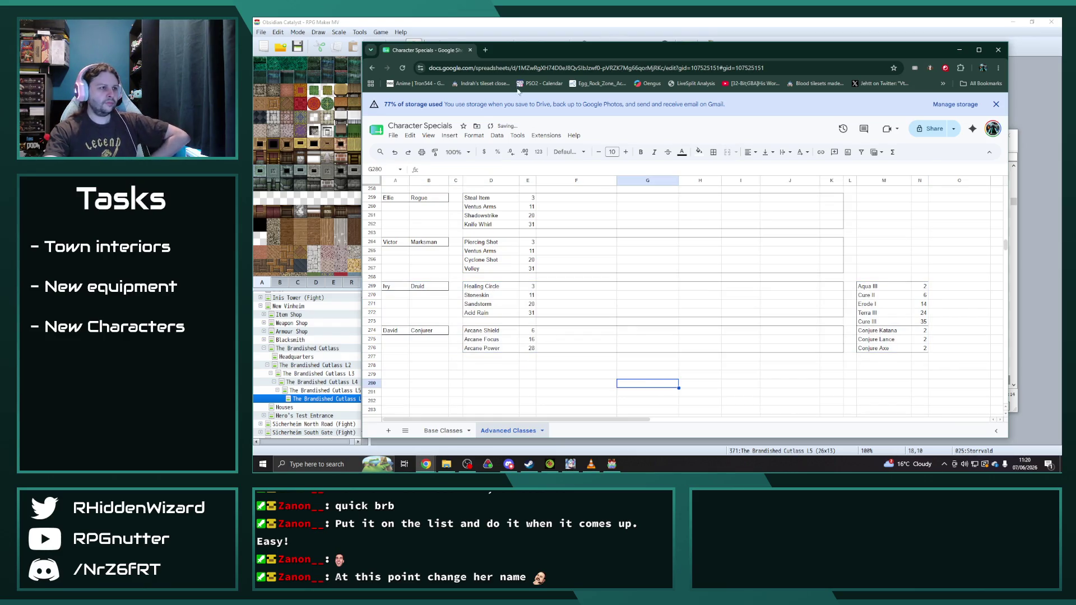
pyautogui.click(611, 464)
# - In the Classes database, rename class 0173 from Sniper to Marksman
pyautogui.click(580, 46)
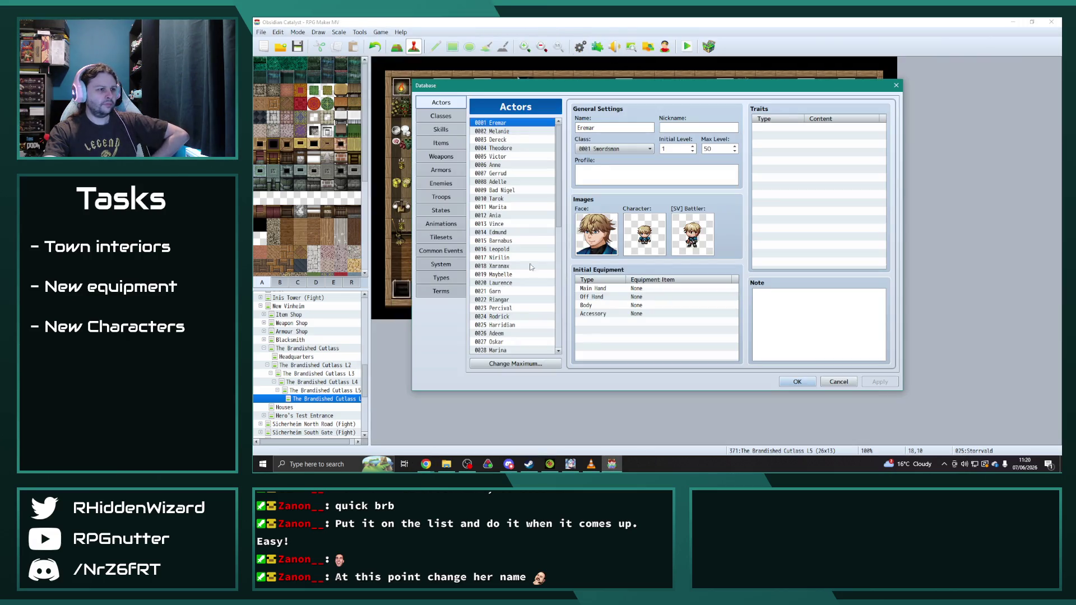
pyautogui.click(441, 116)
pyautogui.moveTo(559, 148); pyautogui.dragTo(572, 354)
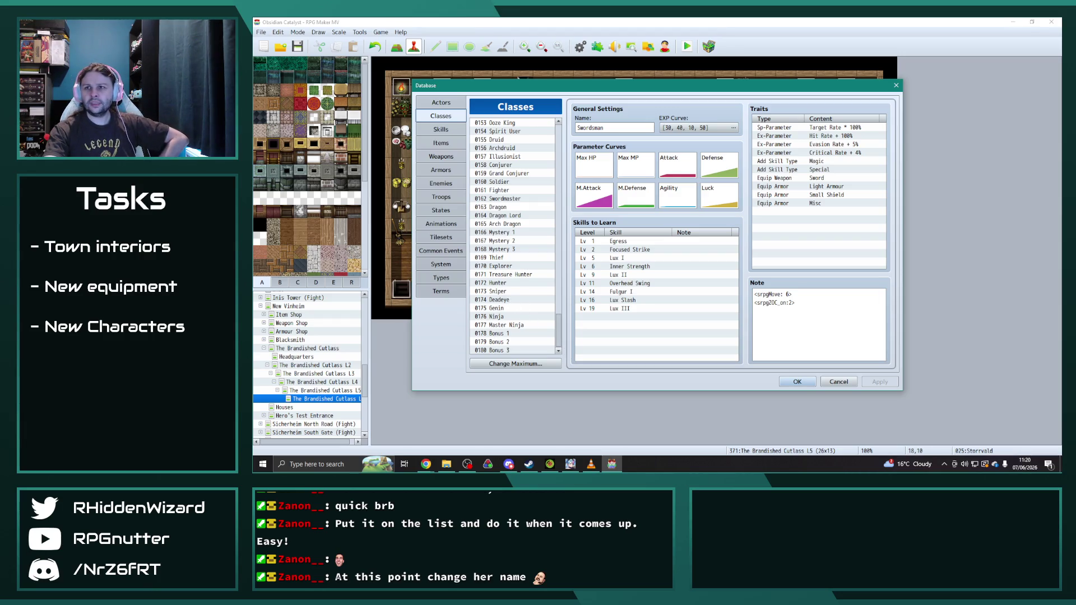
pyautogui.hotkey('alt', 'Tab')
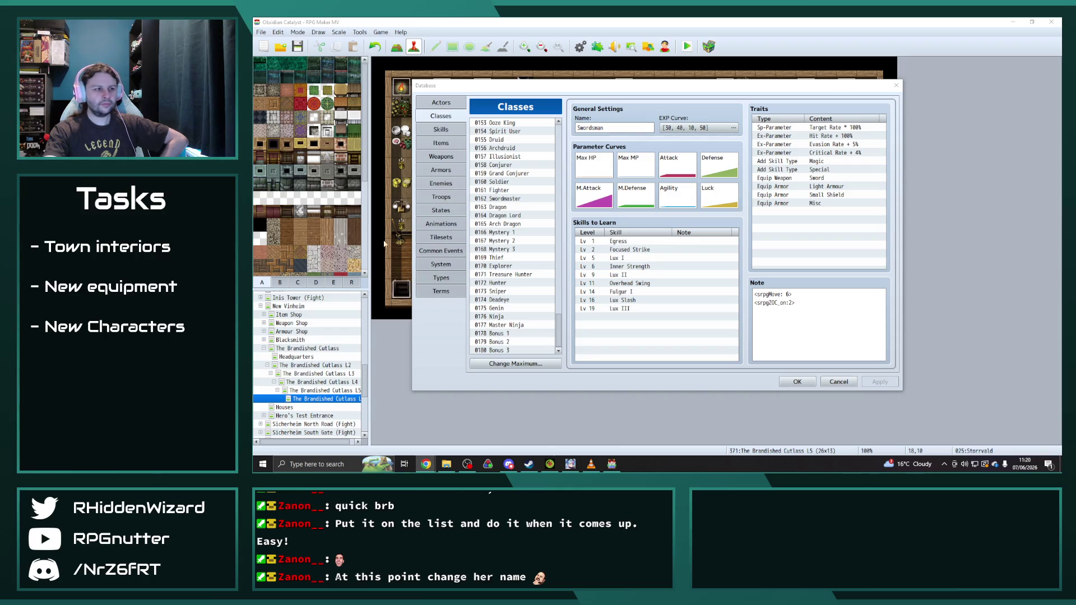
pyautogui.click(499, 291)
pyautogui.click(618, 128)
pyautogui.press('BackSpace')
pyautogui.press('BackSpace')
pyautogui.press('BackSpace')
pyautogui.write('Marksman')
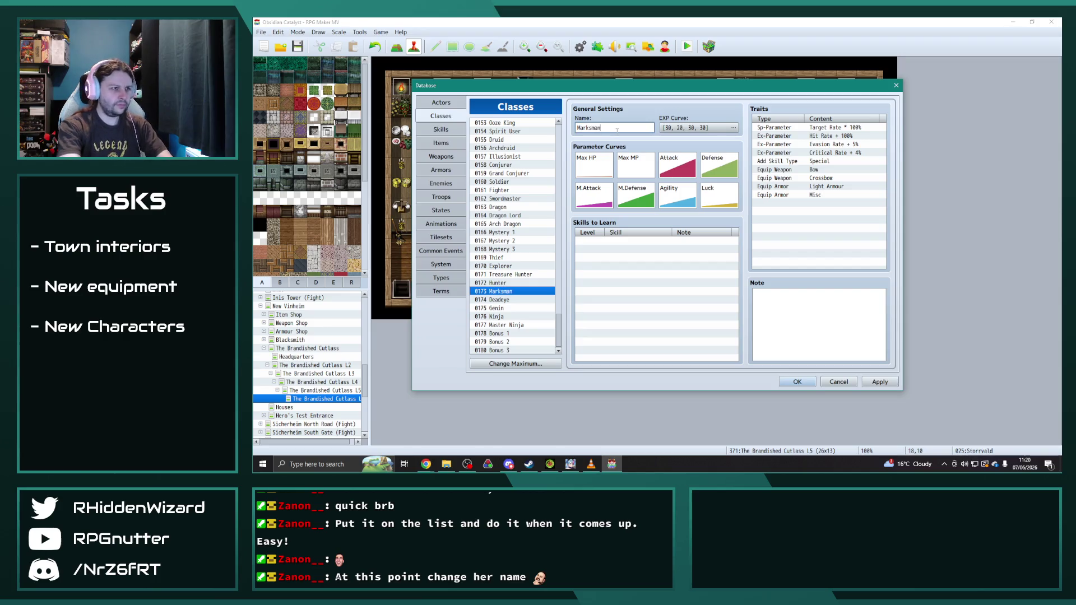
# - Rename class 0174 from Deadeye to Sniper and confirm the database with OK
pyautogui.click(513, 301)
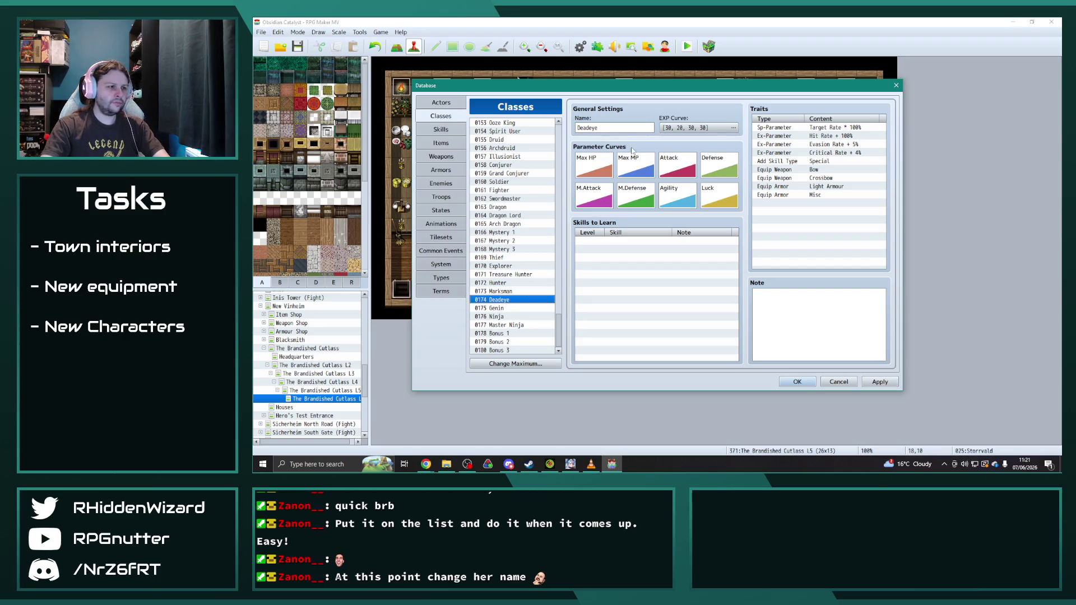
pyautogui.doubleClick(630, 128)
pyautogui.write('Sniper')
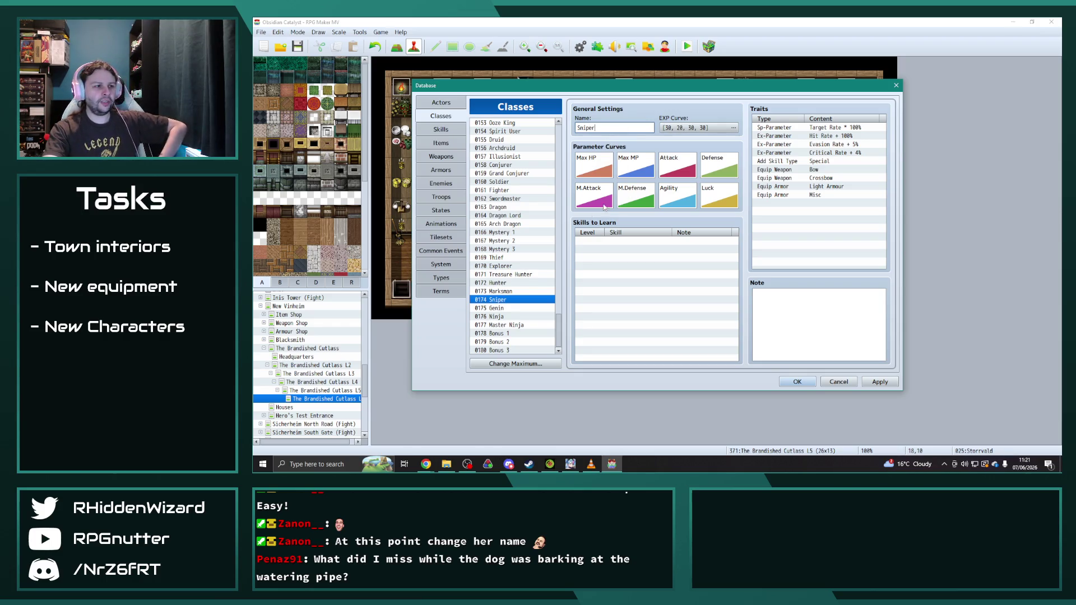
pyautogui.click(514, 291)
pyautogui.click(509, 301)
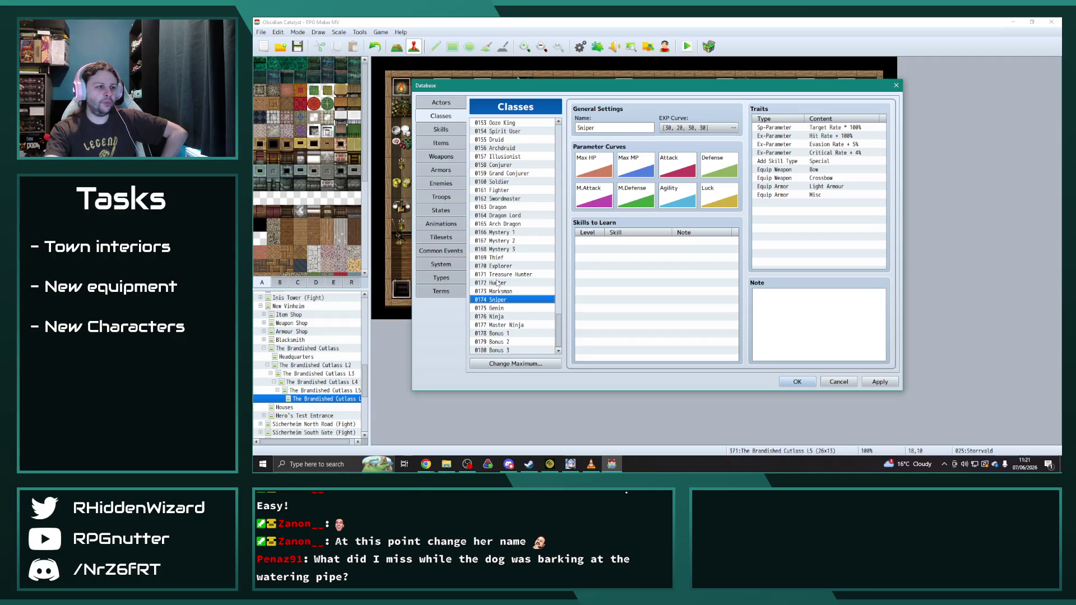
pyautogui.click(797, 382)
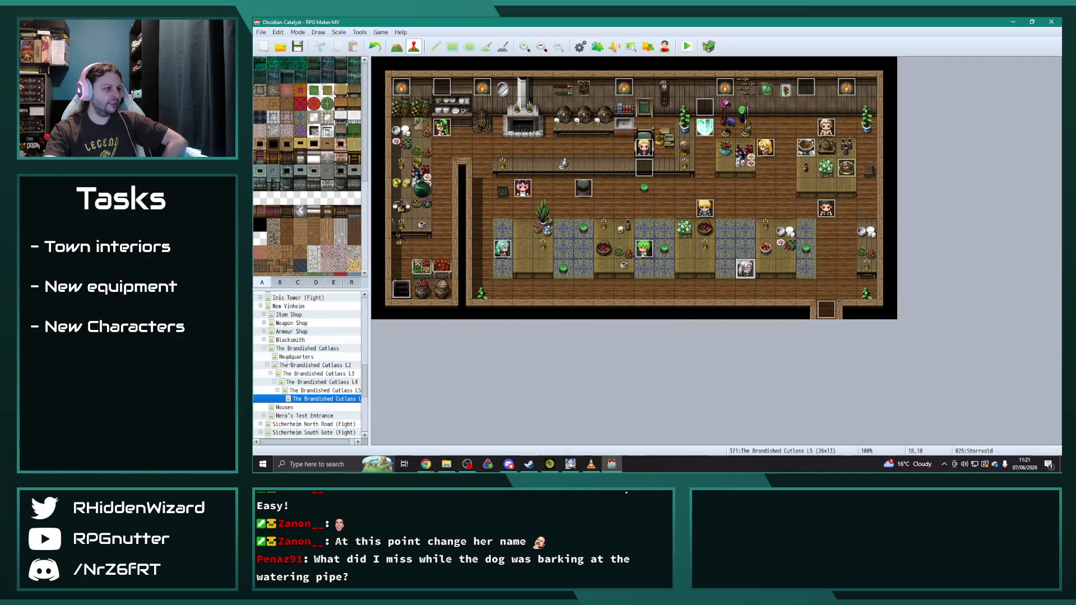
# - Open the Weapon Shop L6 map and Lyle's recruitment event
pyautogui.click(264, 349)
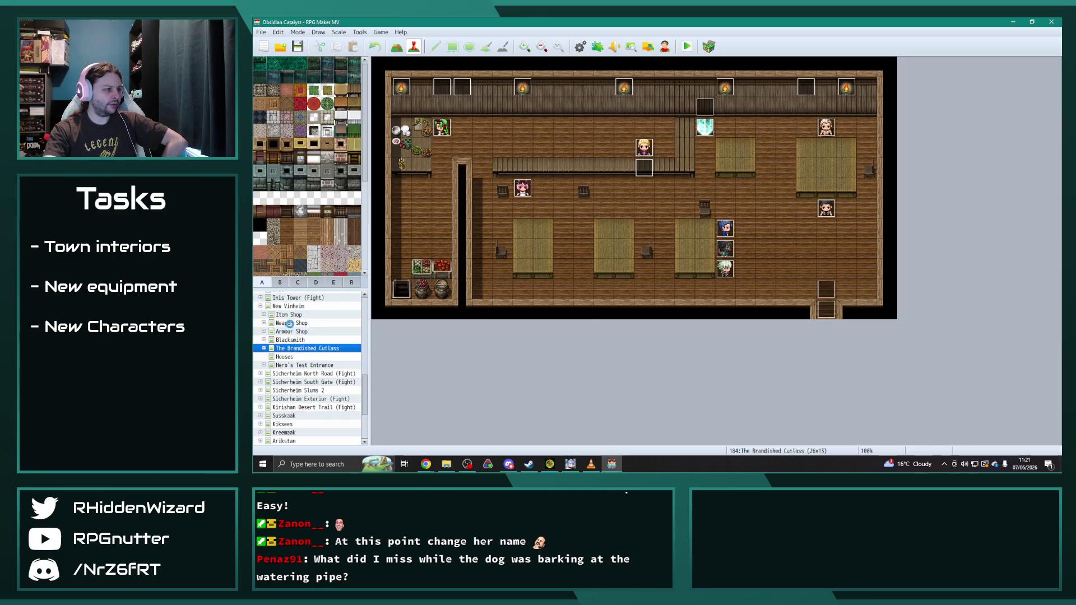
pyautogui.click(264, 324)
pyautogui.click(263, 324)
pyautogui.click(330, 365)
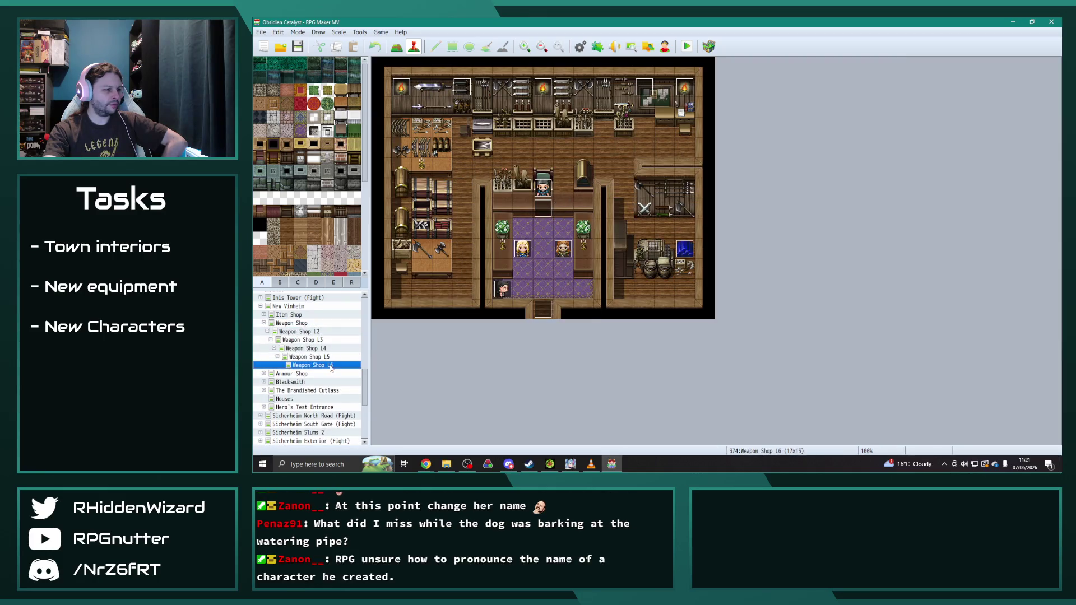
pyautogui.doubleClick(563, 250)
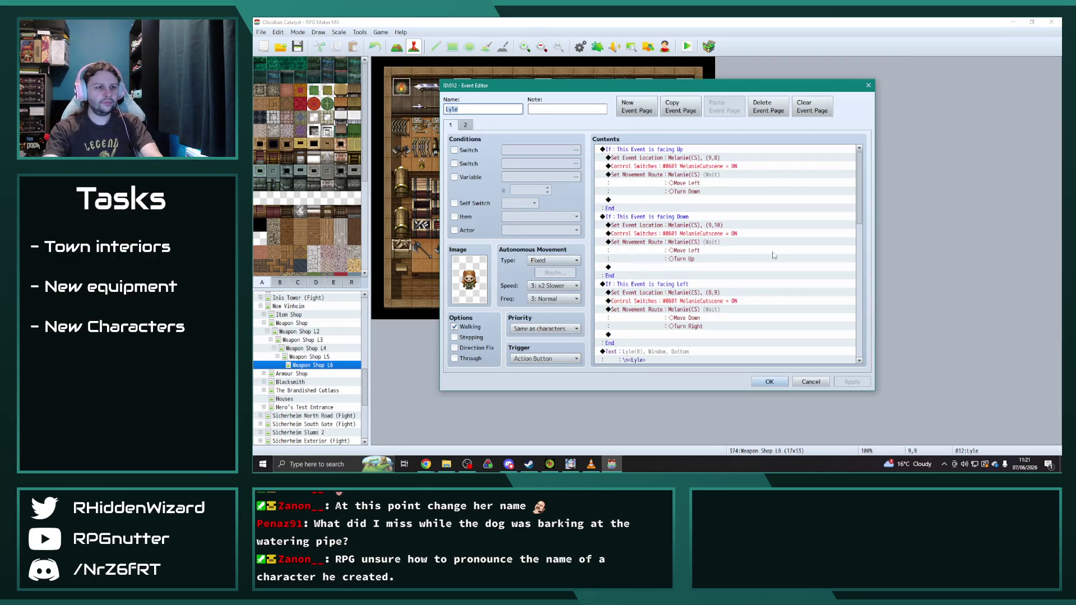
# - Change Lyle's join message to "Lyle the Marksman joined the party!" and apply
pyautogui.scroll(-15, 765, 256)
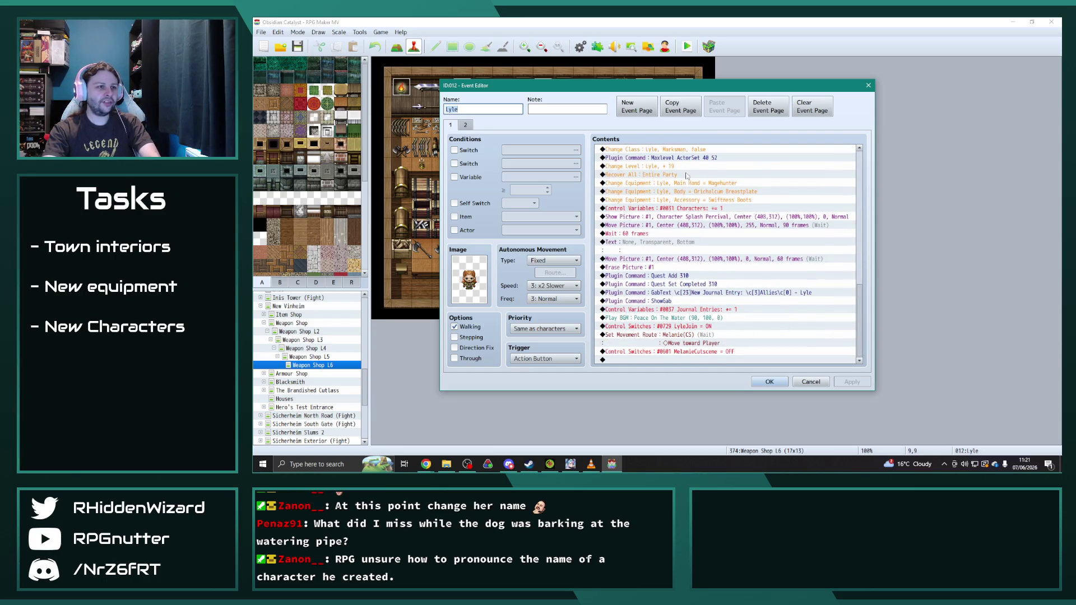
pyautogui.scroll(1, 702, 246)
pyautogui.scroll(5, 695, 255)
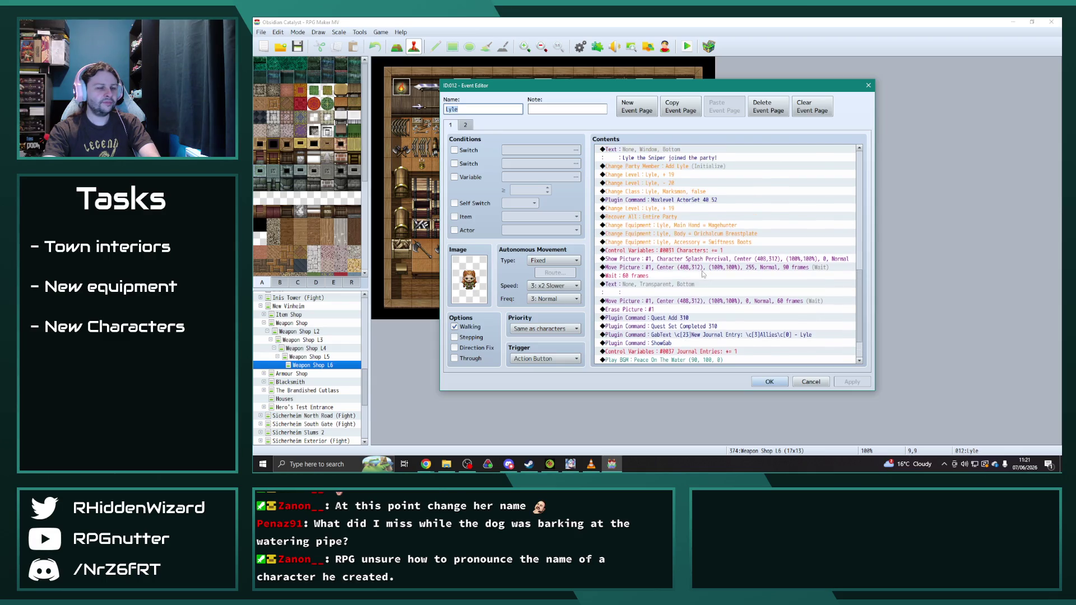
pyautogui.doubleClick(658, 164)
pyautogui.doubleClick(698, 224)
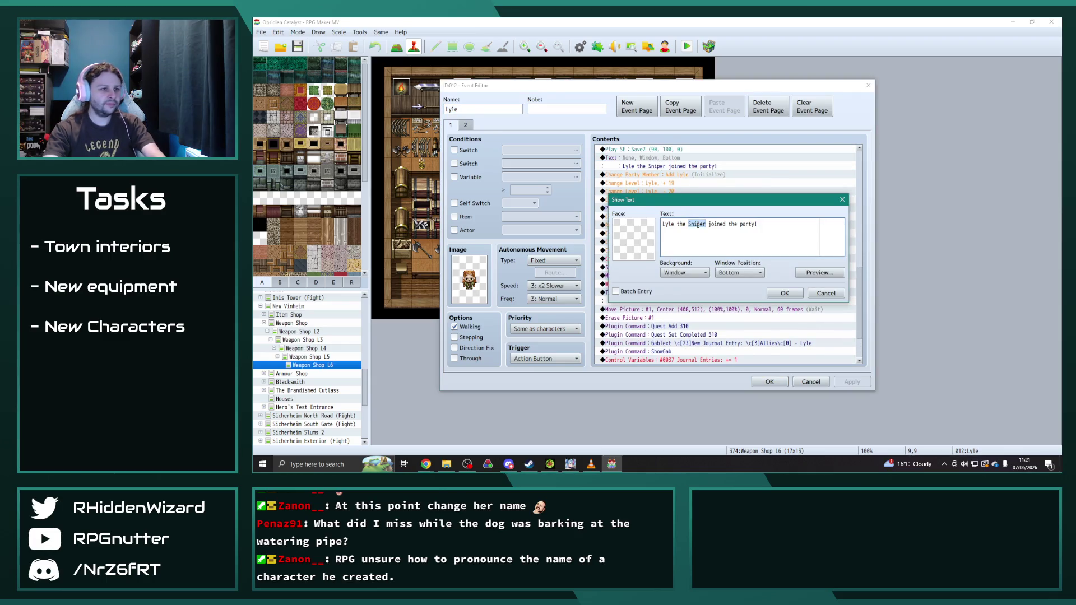
pyautogui.write('Marksman')
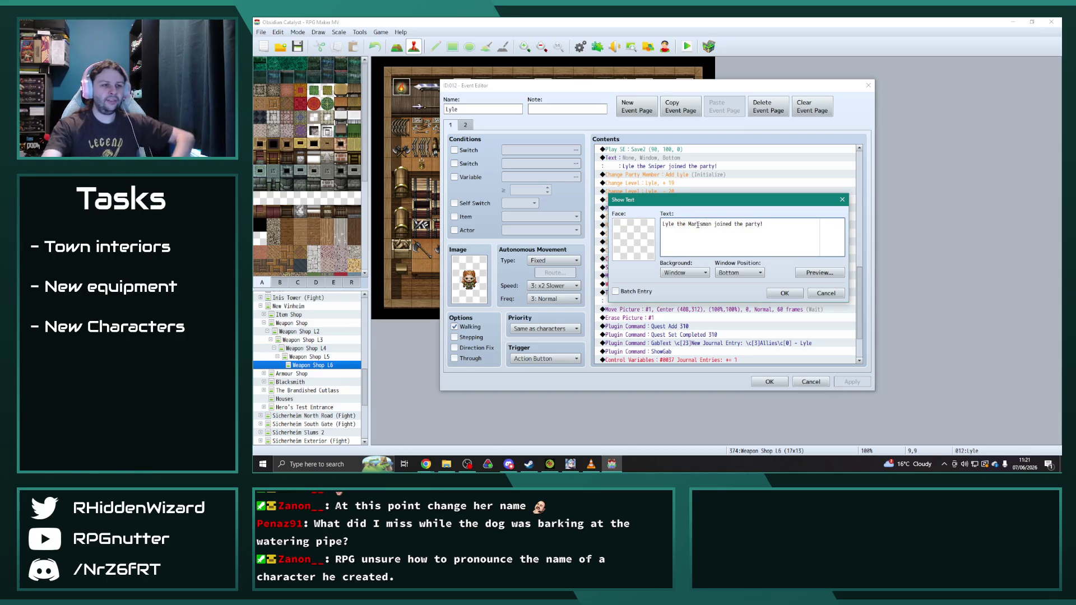
pyautogui.click(787, 293)
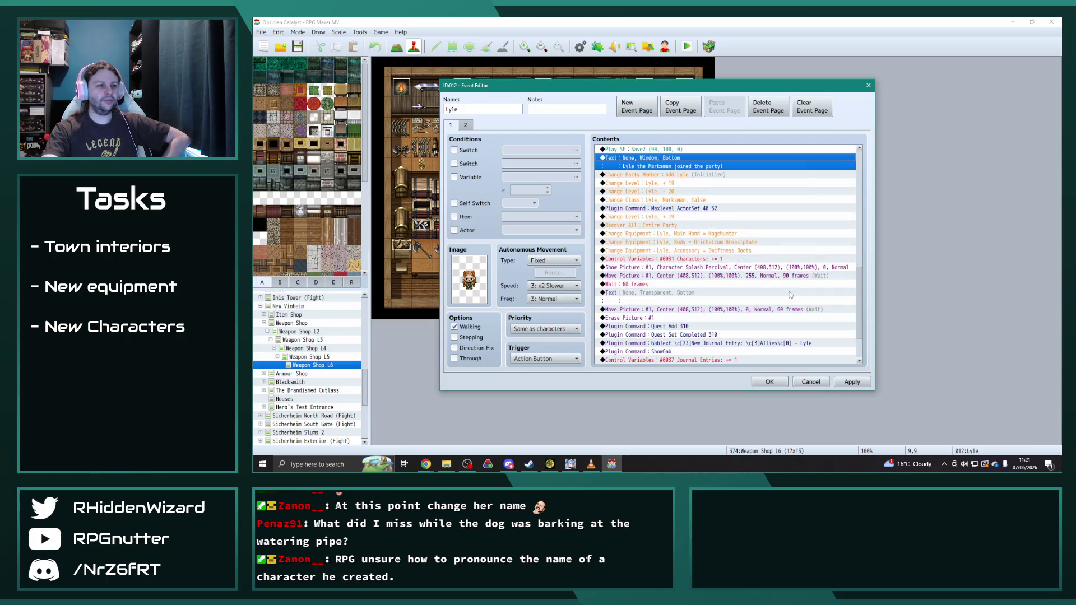
pyautogui.click(852, 382)
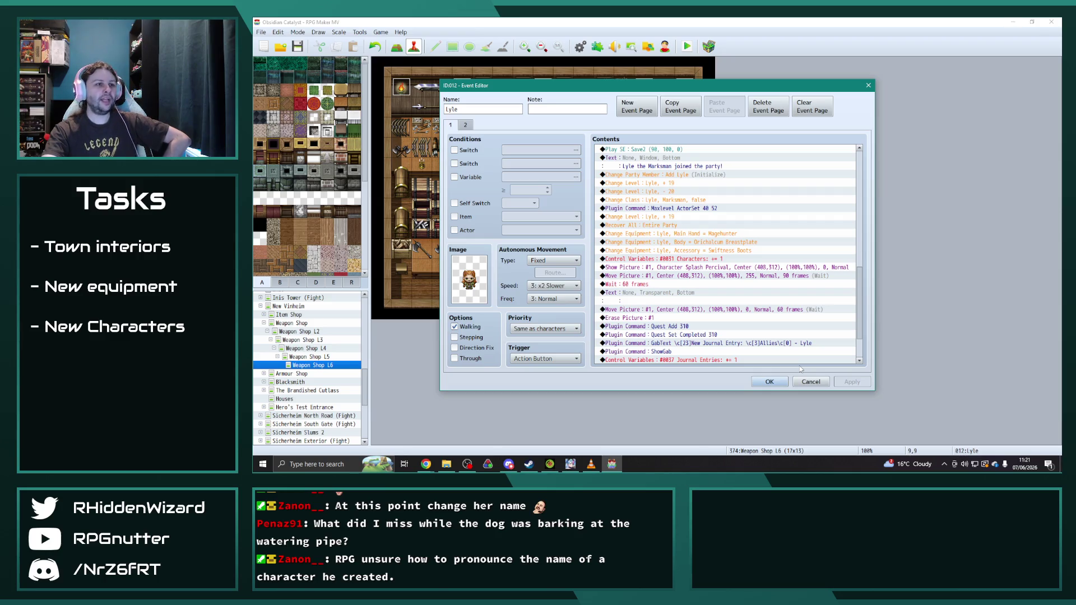
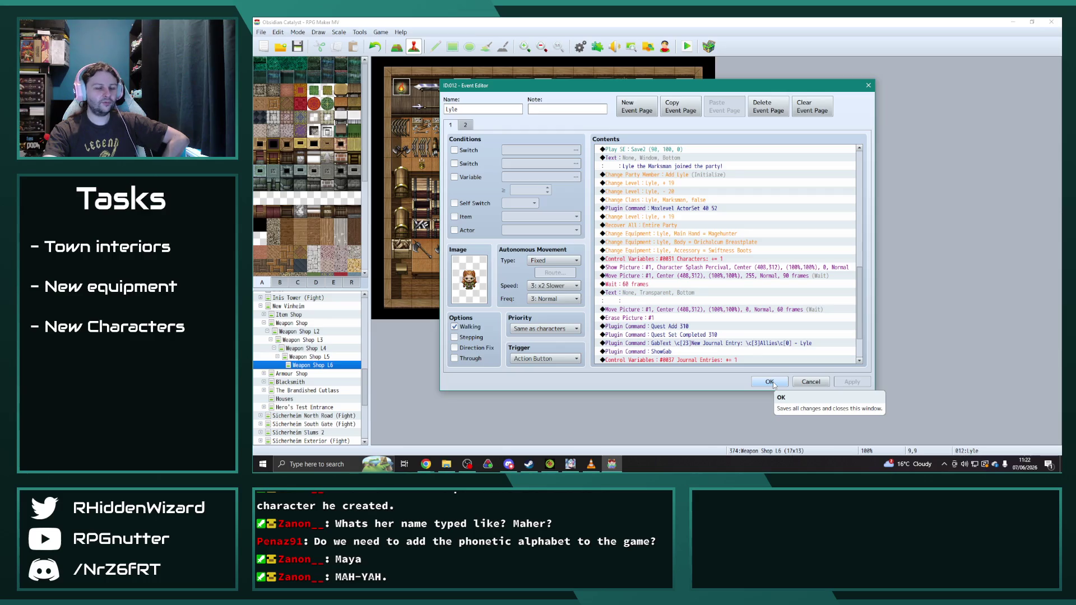
# - Save Lyle's recruitment event, open the Weapon Shop map, then bring the Character Specials spreadsheet forward
pyautogui.click(773, 381)
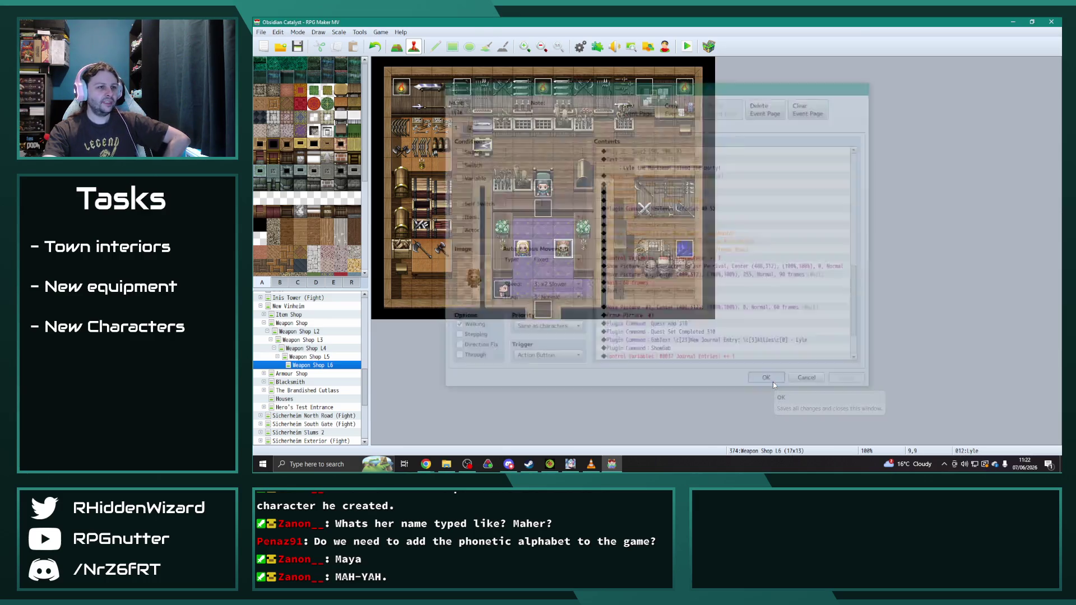
pyautogui.click(263, 323)
pyautogui.moveTo(426, 465)
pyautogui.click(466, 426)
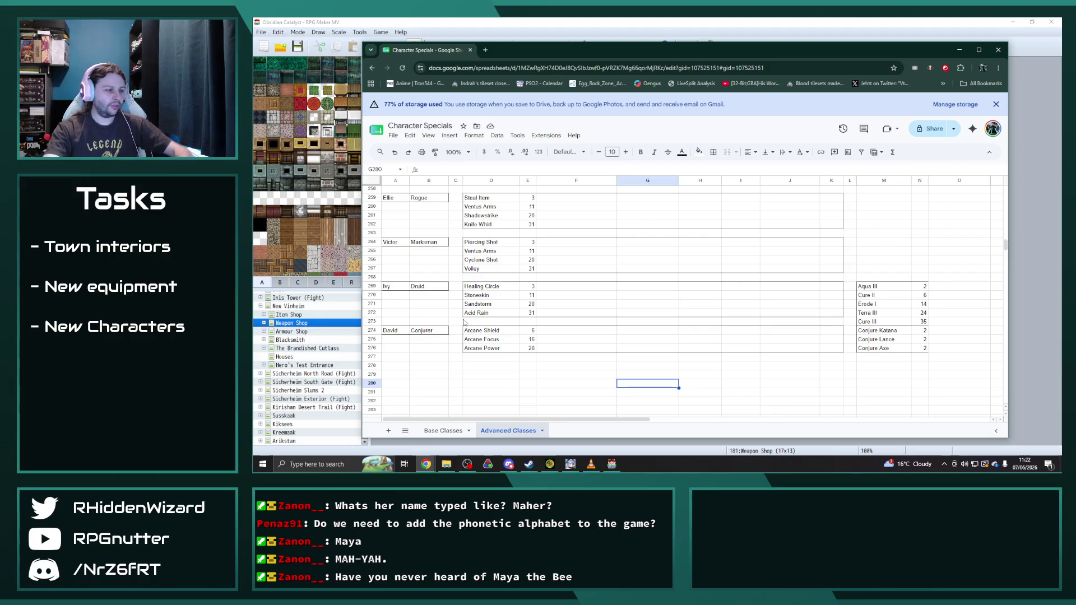
# - Rename the Marksman entry in A264 from Victor to Lyle
pyautogui.doubleClick(397, 242)
pyautogui.doubleClick(395, 241)
pyautogui.write('Lyle')
pyautogui.press('Return')
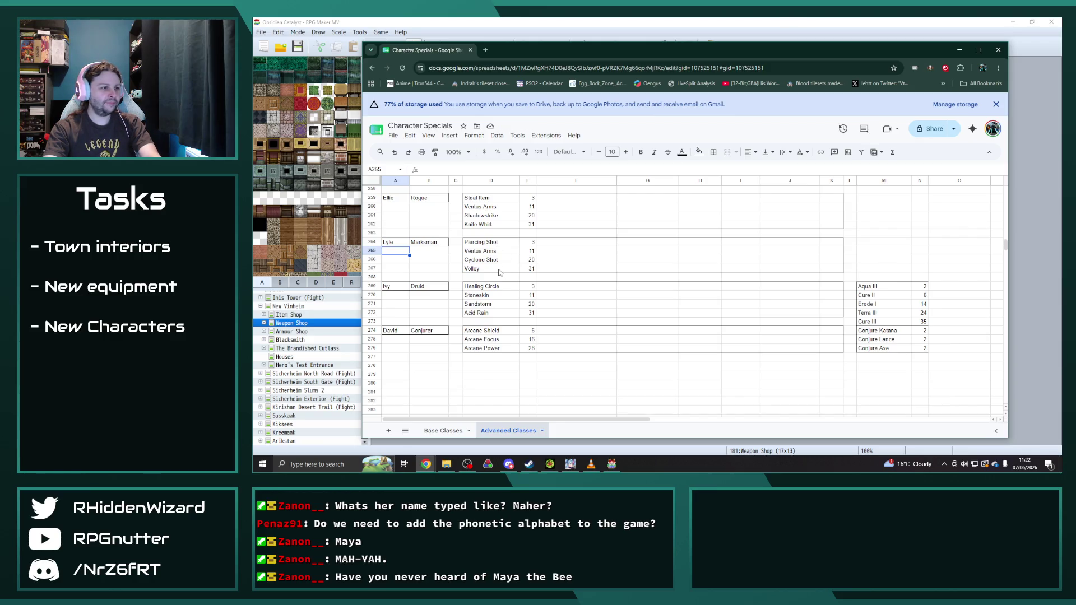
# - Replace the first special, Piercing Shot, with Standing Shot in D264
pyautogui.click(498, 246)
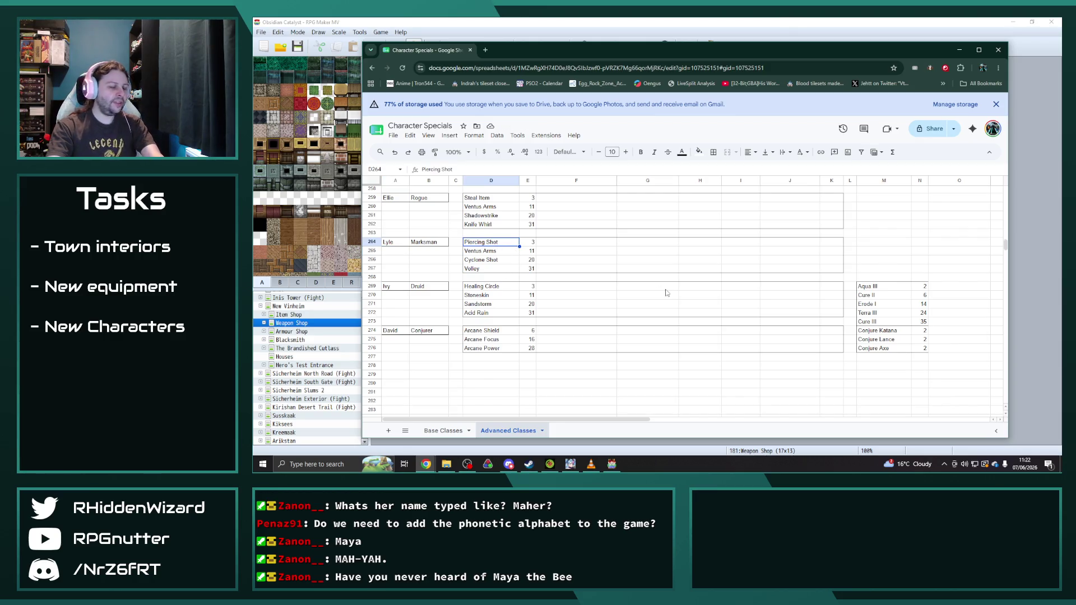
pyautogui.write('Standi')
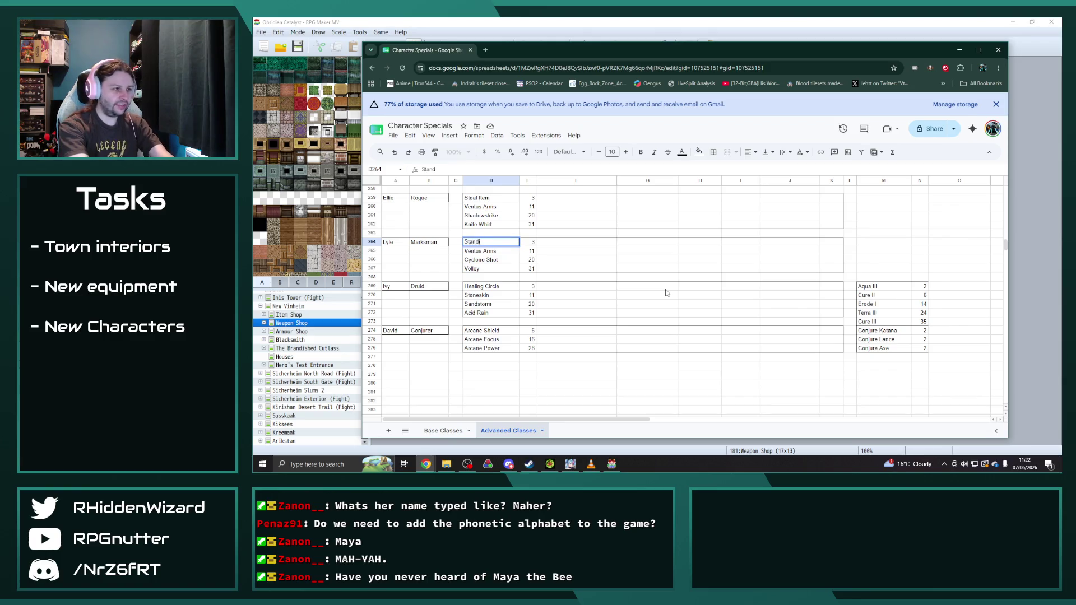
pyautogui.write('ng Shot')
pyautogui.press('Return')
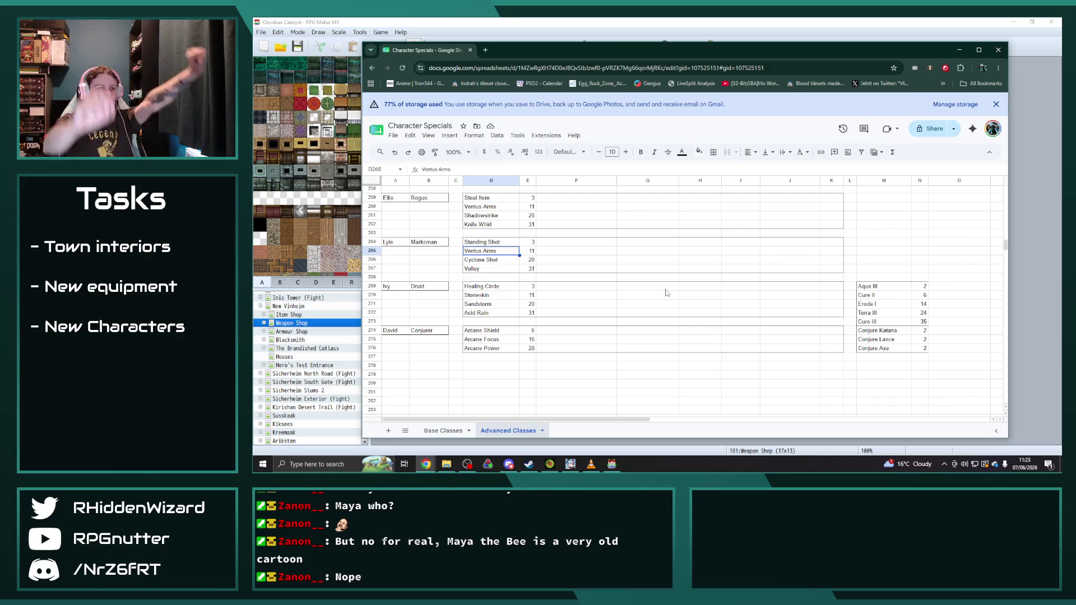
# - Enter Precision as the second special and clear the Cyclone Shot and Volley entries
pyautogui.write('Precision')
pyautogui.press('Return')
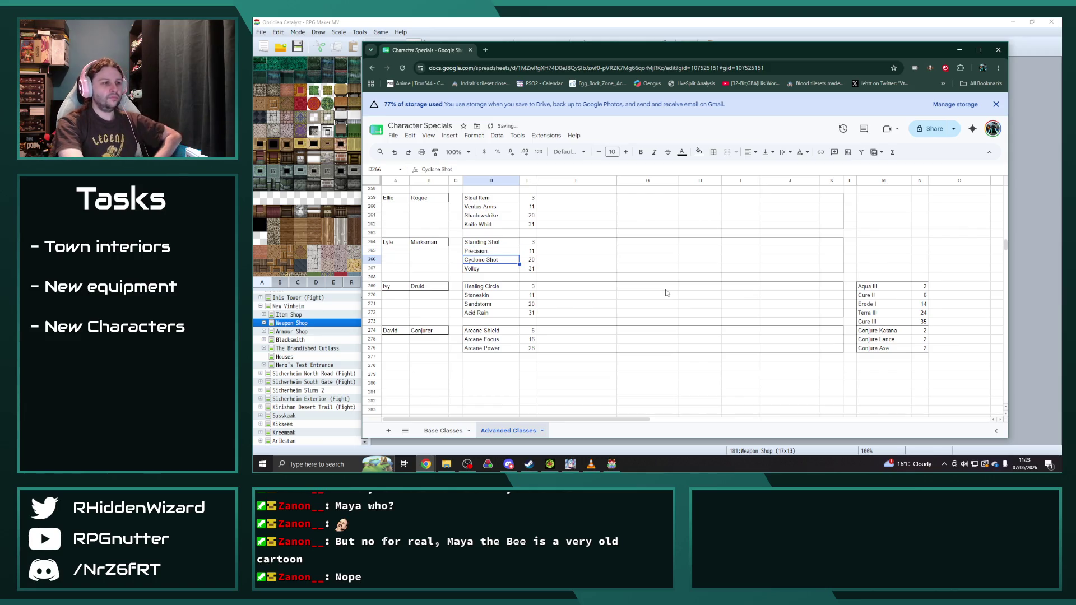
pyautogui.press('Down')
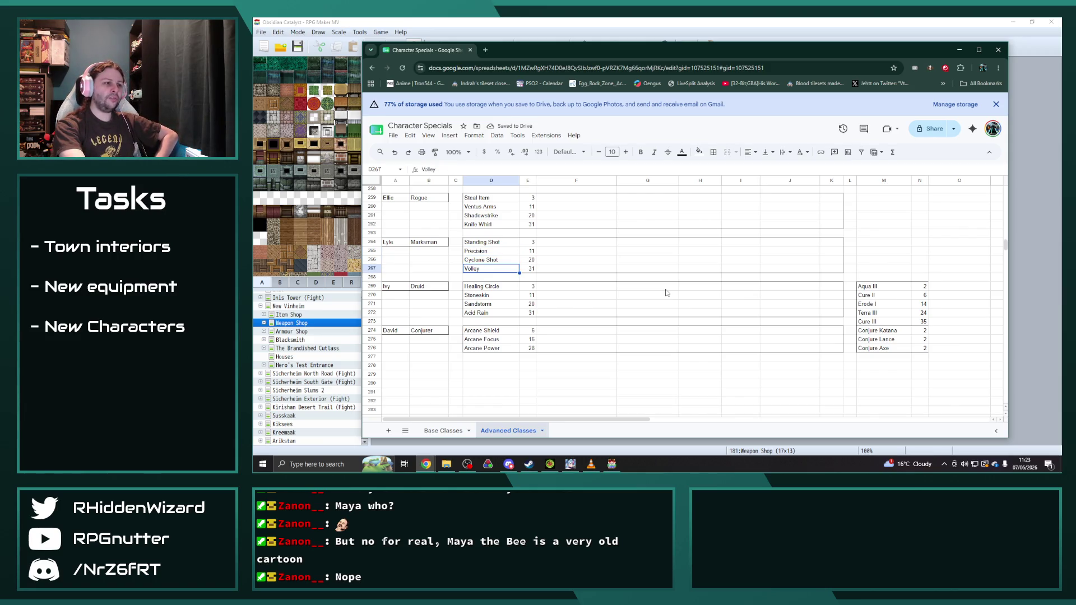
pyautogui.press('Delete')
pyautogui.press('Up')
pyautogui.press('Delete')
pyautogui.press('Down')
# - Add Piercing Shot and Fearsome Roar, and complete the second special as Precision Targetting
pyautogui.write('Piercing Shot')
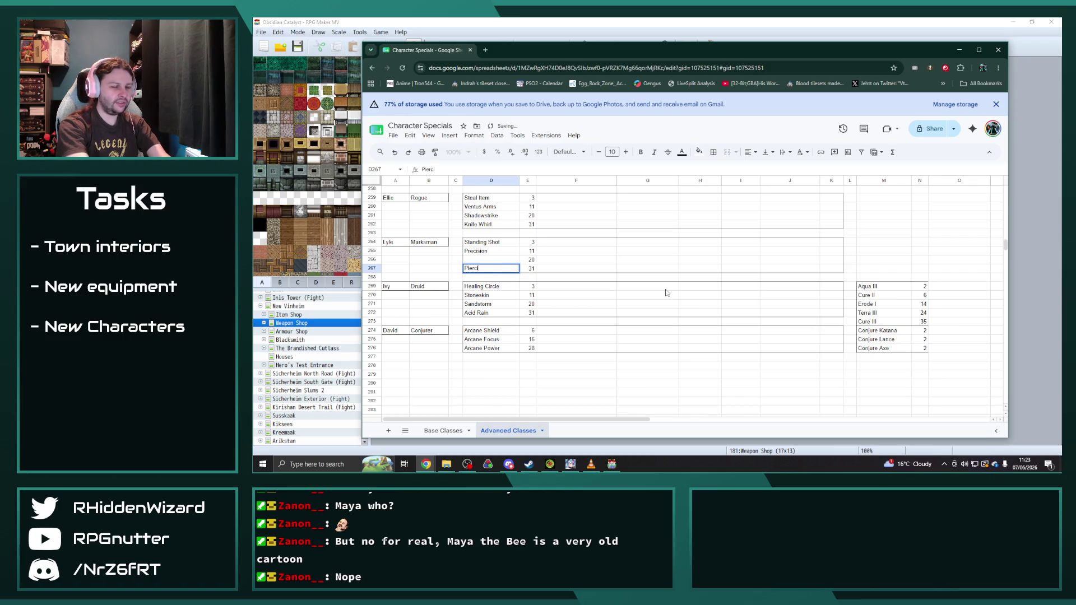
pyautogui.press('Up')
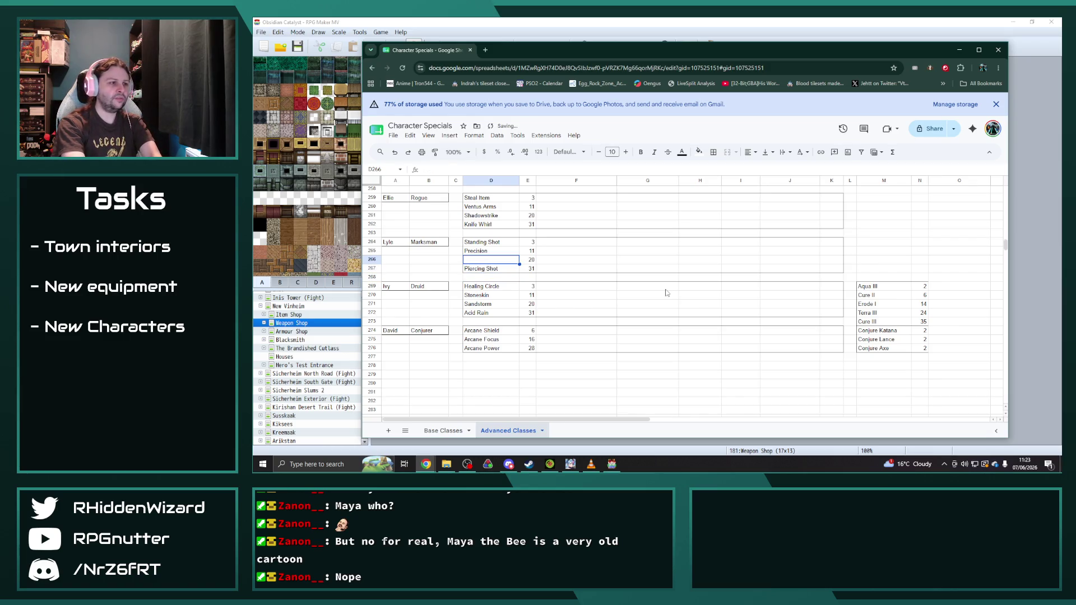
pyautogui.write('Fearsome Roar')
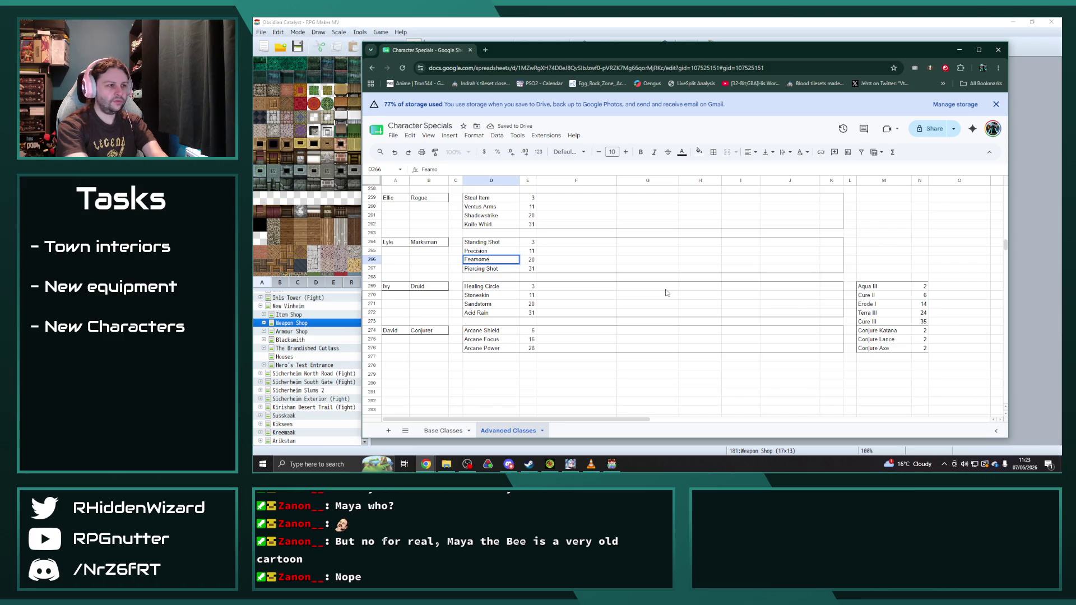
pyautogui.press('Return')
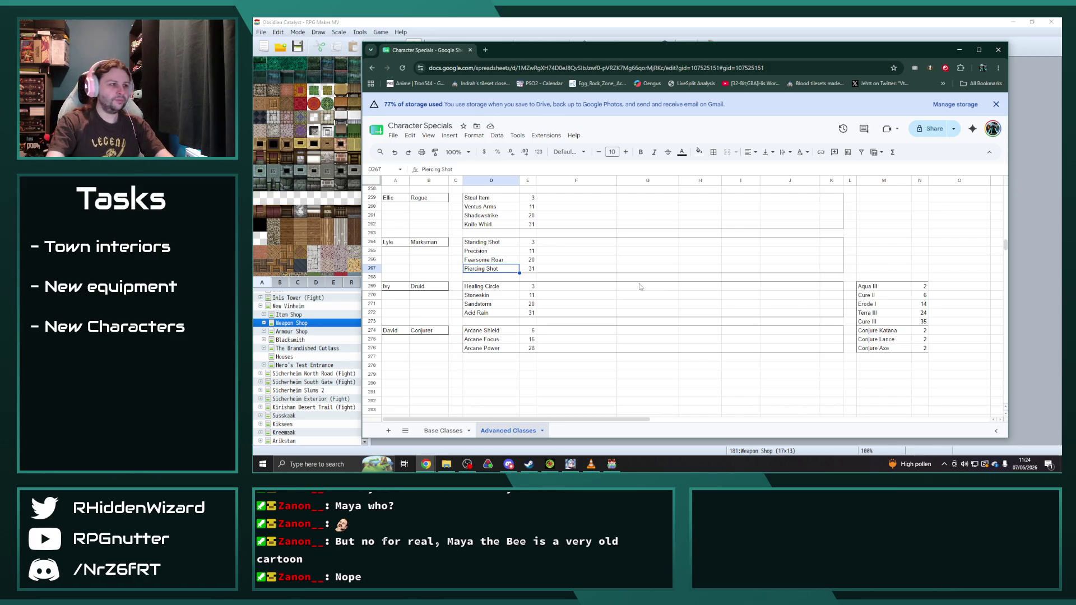
pyautogui.click(498, 251)
pyautogui.write('Targetting')
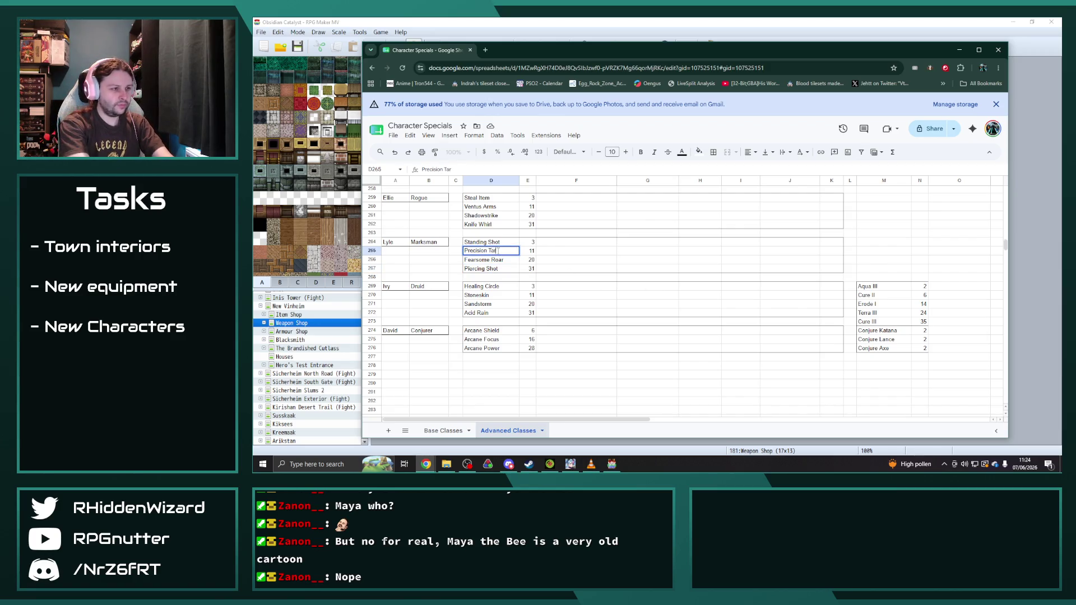
pyautogui.press('Return')
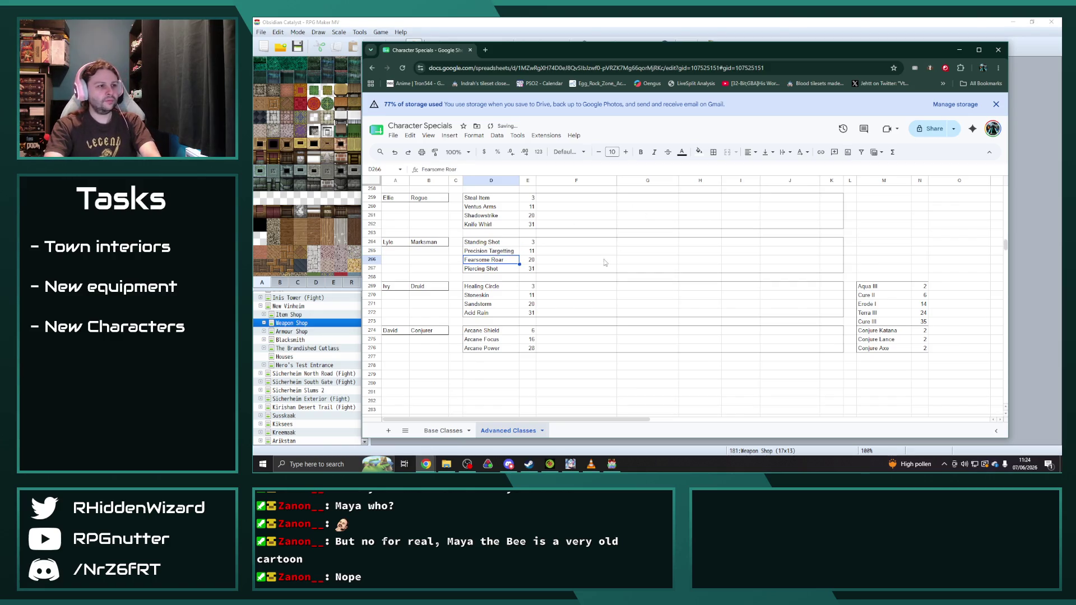
pyautogui.click(597, 254)
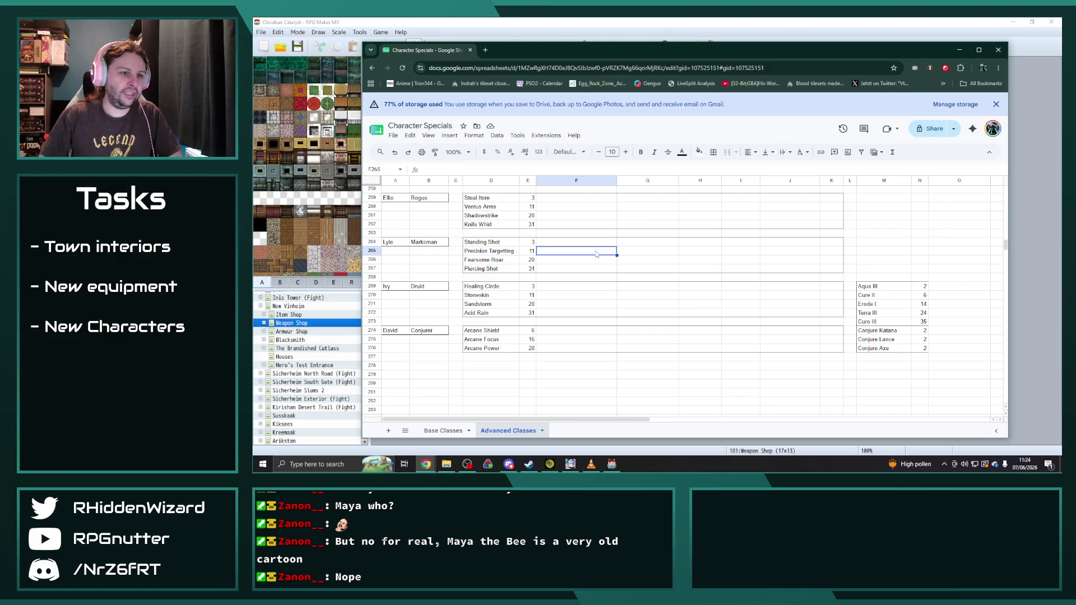
# - Move the David Conjurer block (A274:N276) down one row, then switch to the Base Classes sheet
pyautogui.moveTo(395, 331)
pyautogui.mouseDown()
pyautogui.moveTo(902, 338)
pyautogui.moveTo(926, 350)
pyautogui.mouseUp()
pyautogui.hotkey('ctrl', 'c')
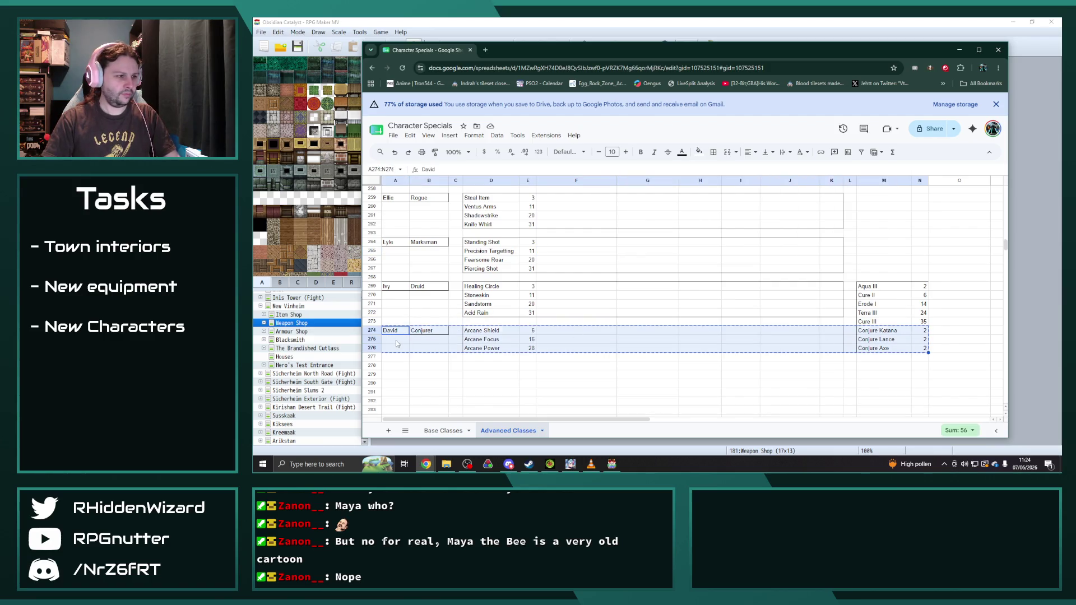
pyautogui.click(395, 340)
pyautogui.hotkey('ctrl', 'v')
pyautogui.click(708, 385)
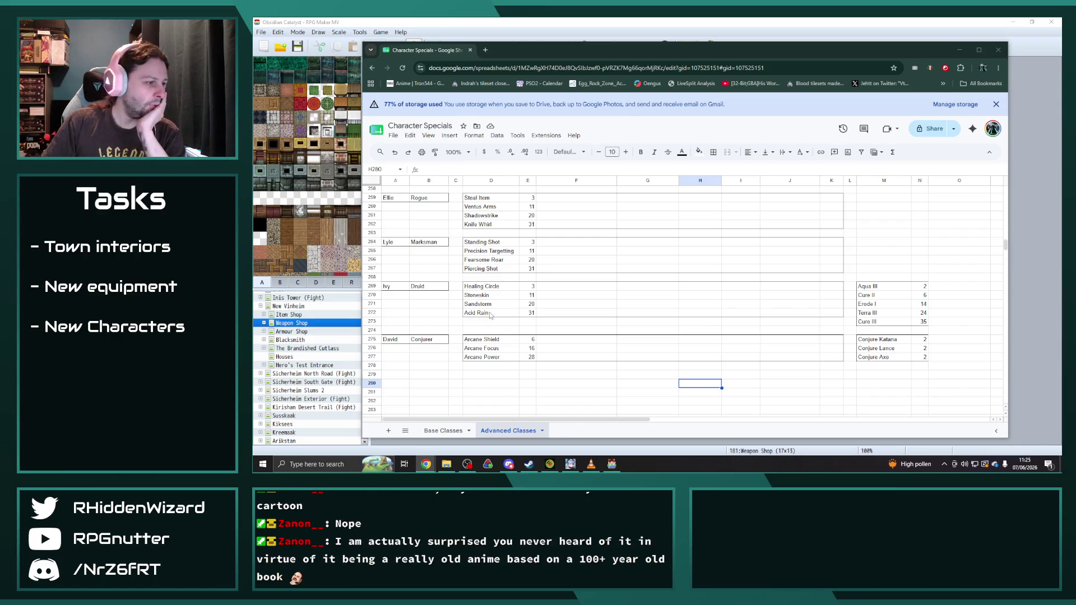
pyautogui.click(451, 431)
pyautogui.scroll(20, 448, 362)
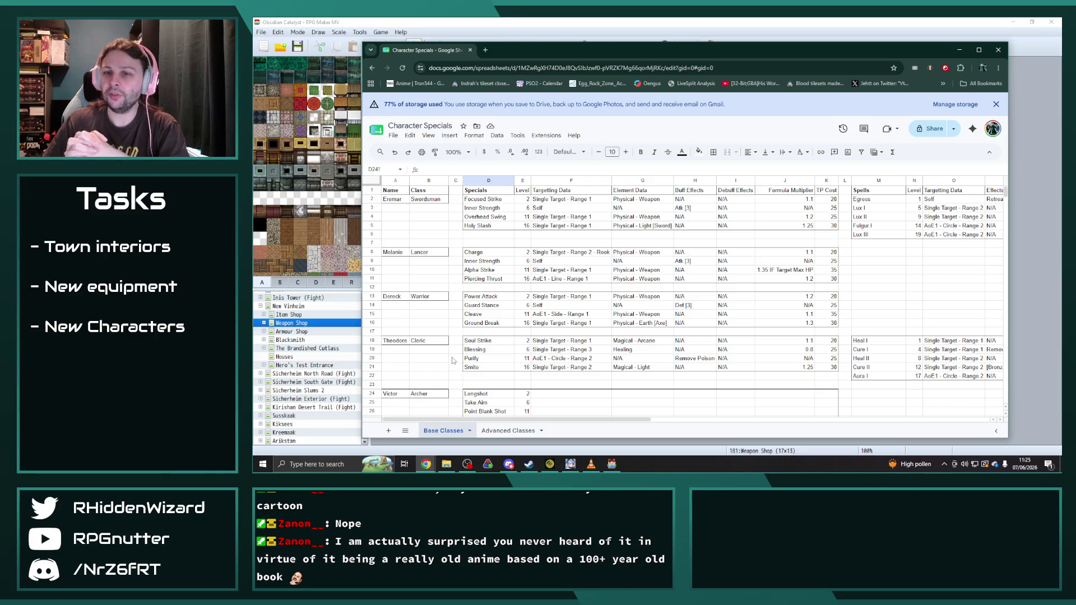
# - Copy Melanie's Lancer block to row 262 and rename it Jackson with class Sailor
pyautogui.moveTo(393, 252); pyautogui.dragTo(826, 280)
pyautogui.hotkey('ctrl', 'c')
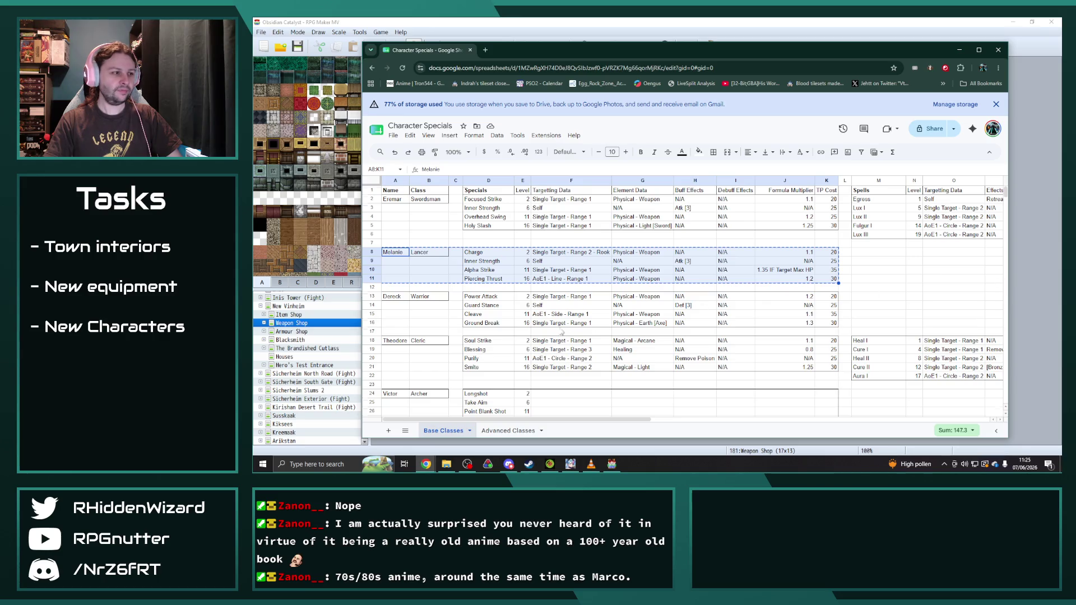
pyautogui.scroll(-20, 564, 331)
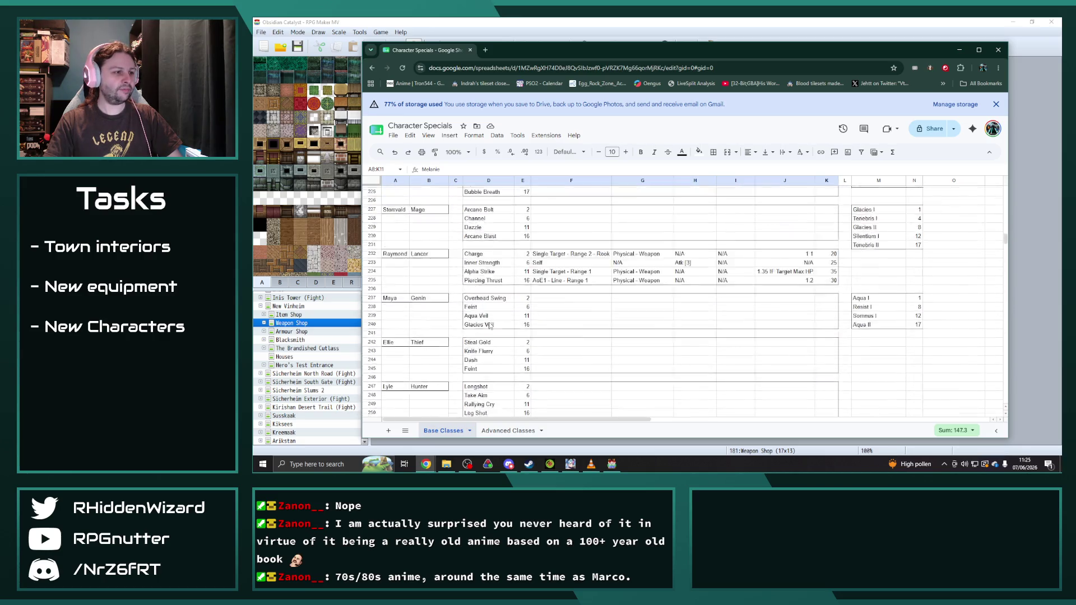
pyautogui.scroll(-5, 490, 325)
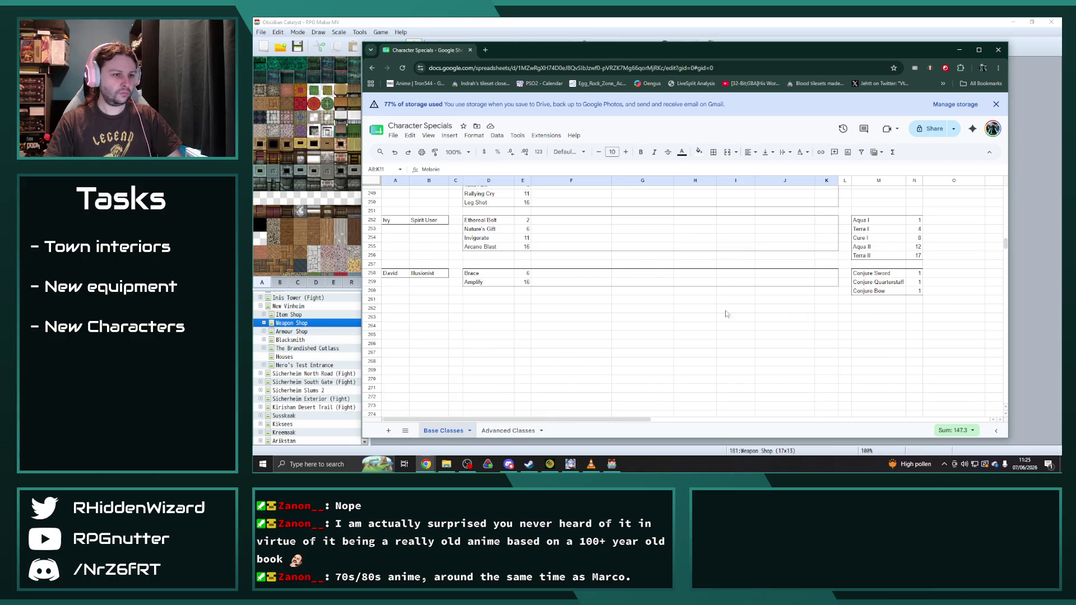
pyautogui.click(401, 308)
pyautogui.hotkey('ctrl', 'v')
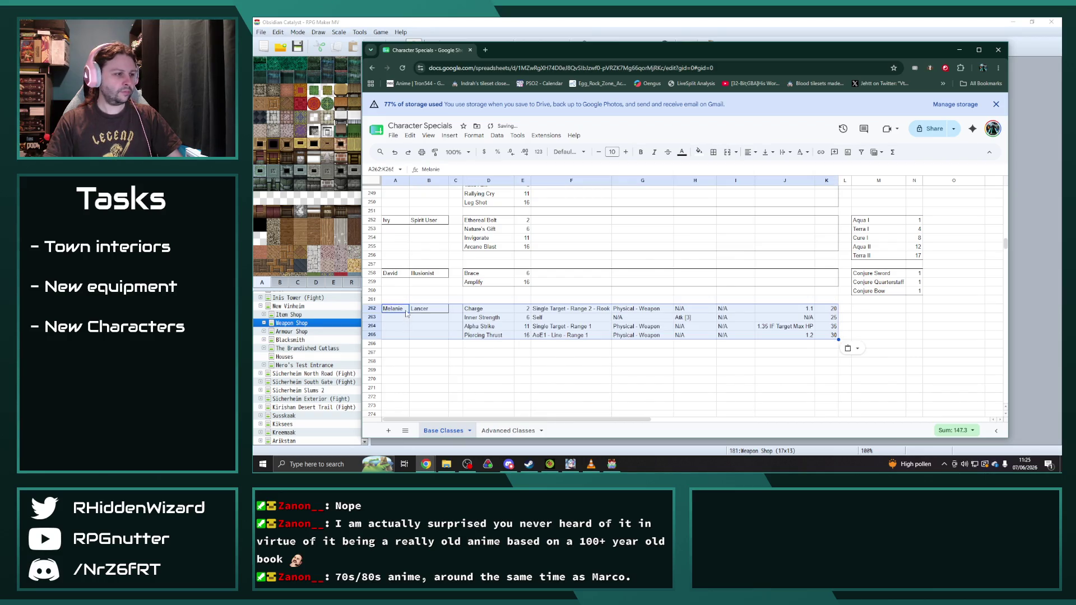
pyautogui.click(406, 310)
pyautogui.write('Jackson')
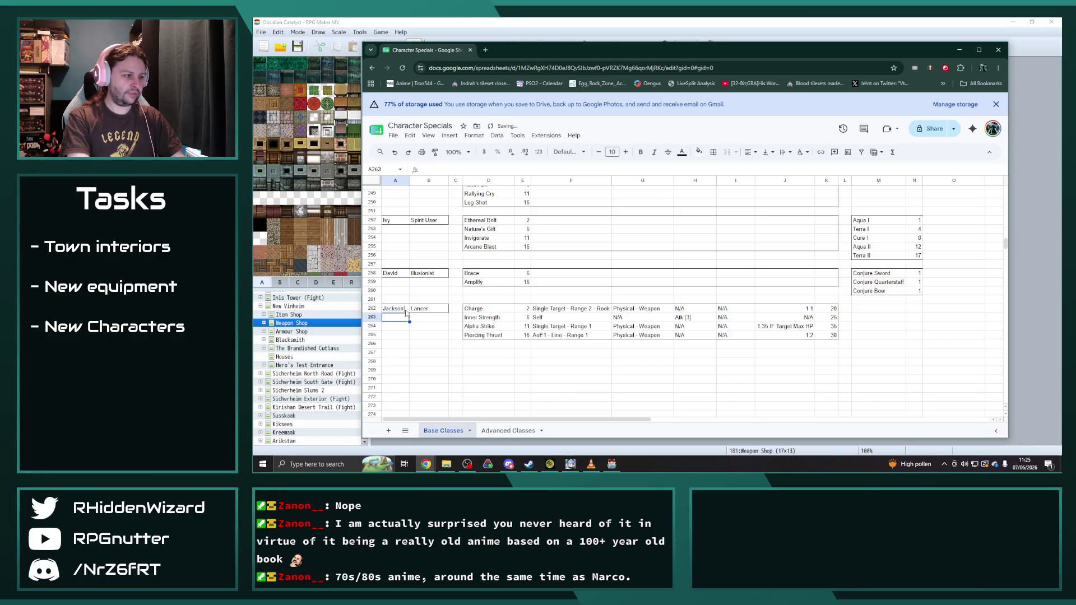
pyautogui.press('Tab')
pyautogui.write('Sa')
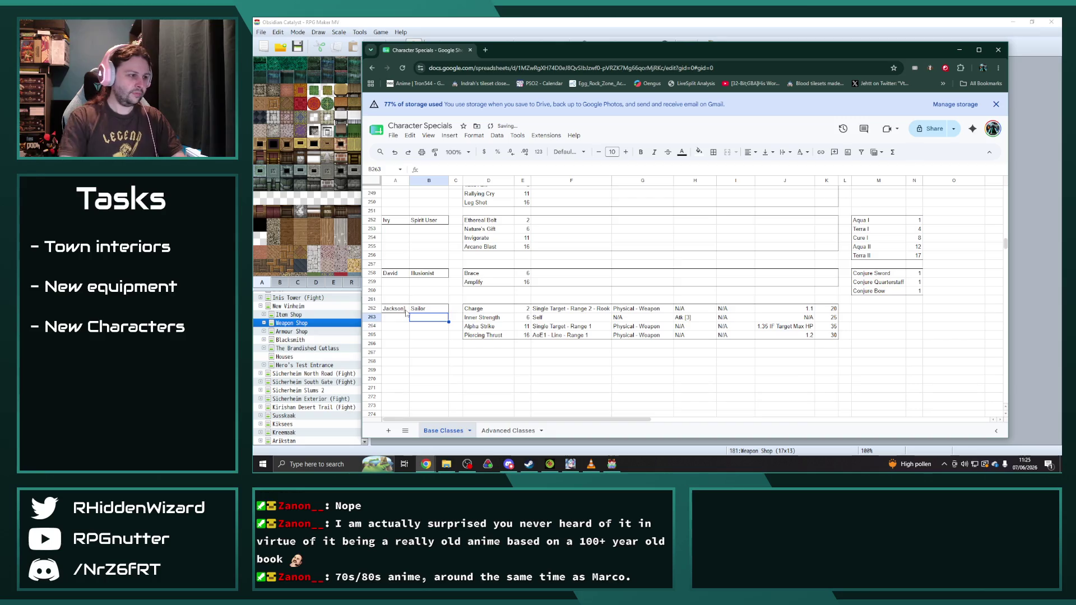
pyautogui.doubleClick(404, 309)
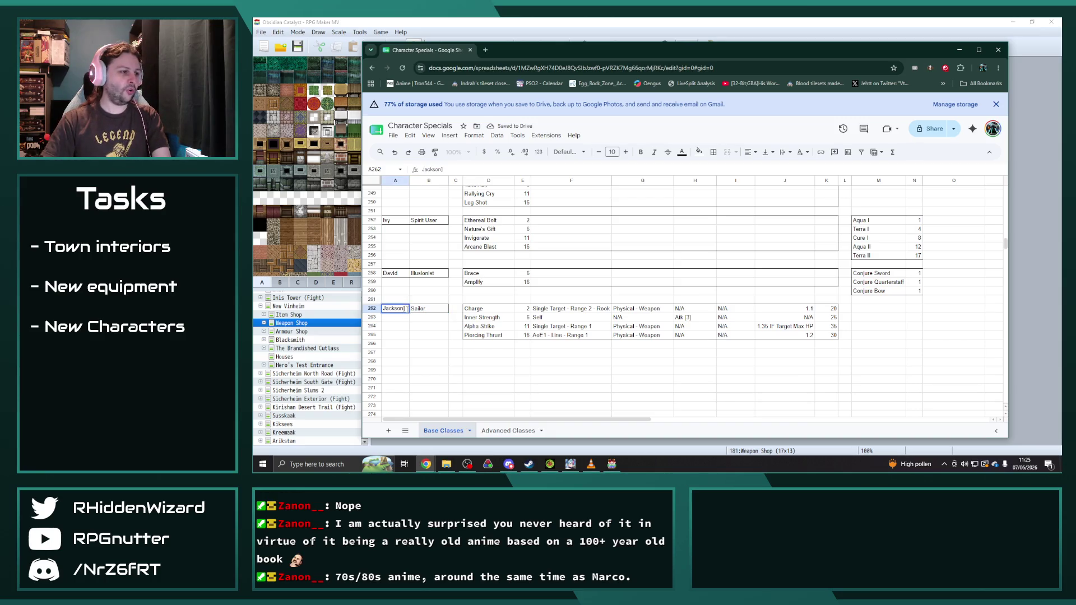
pyautogui.press('Return')
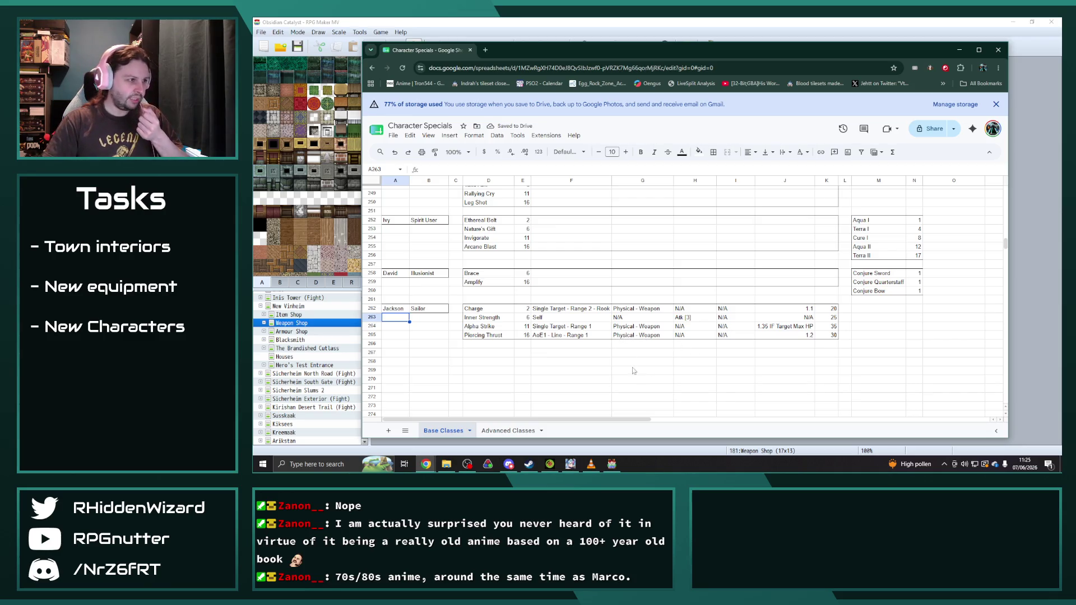
# - Copy Maya's four skill rows (D237:K240) into Jackson's skills at D262
pyautogui.scroll(3, 566, 325)
pyautogui.scroll(3, 581, 340)
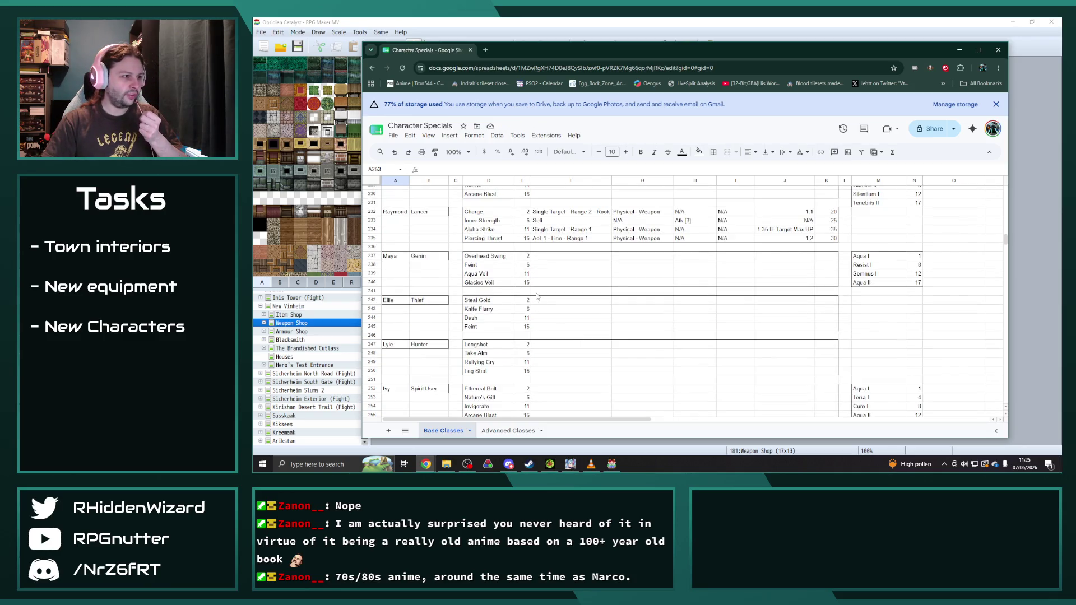
pyautogui.moveTo(485, 255)
pyautogui.mouseDown()
pyautogui.moveTo(824, 302)
pyautogui.moveTo(827, 282)
pyautogui.mouseUp()
pyautogui.hotkey('ctrl', 'c')
pyautogui.scroll(-8, 568, 362)
pyautogui.click(488, 267)
pyautogui.hotkey('ctrl', 'v')
pyautogui.click(691, 360)
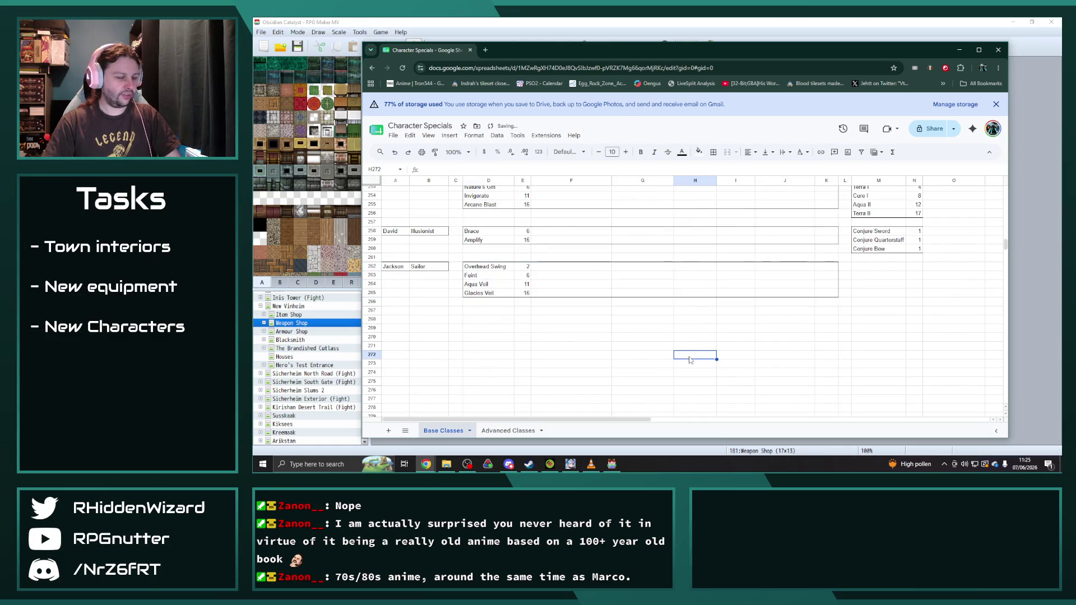
# - Overwrite Jackson's first three skills with Power Attack, Sea Shanty and Gunshot
pyautogui.click(506, 267)
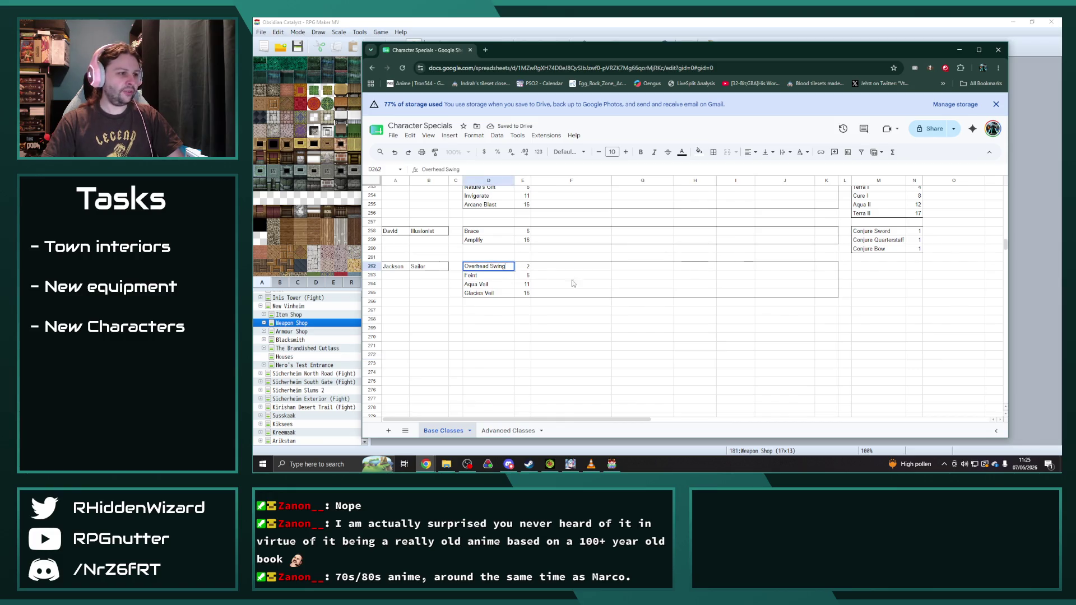
pyautogui.press('BackSpace')
pyautogui.press('BackSpace')
pyautogui.press('BackSpace')
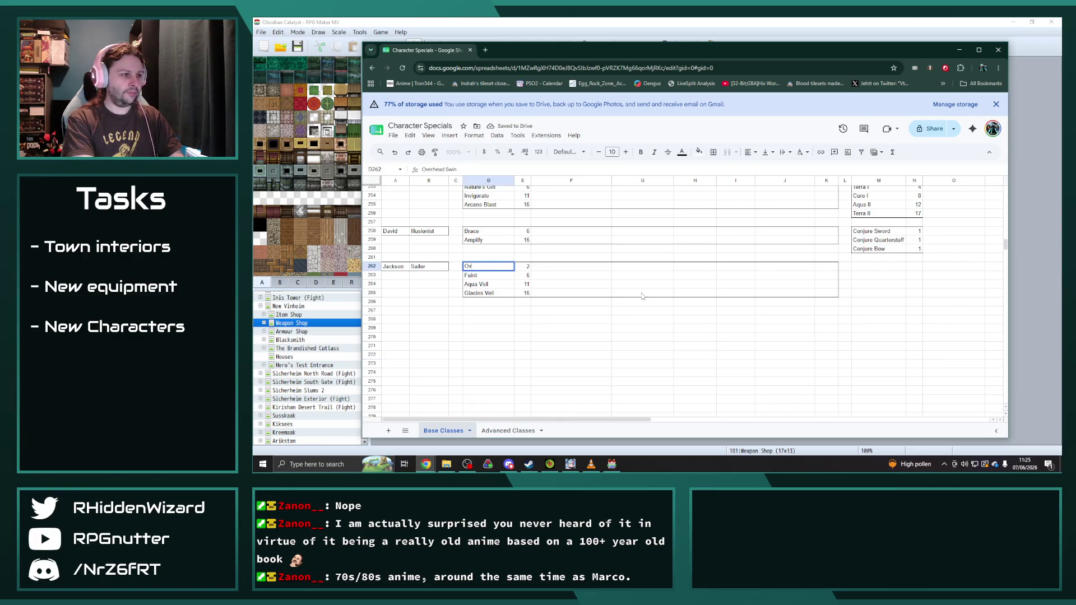
pyautogui.write('Over')
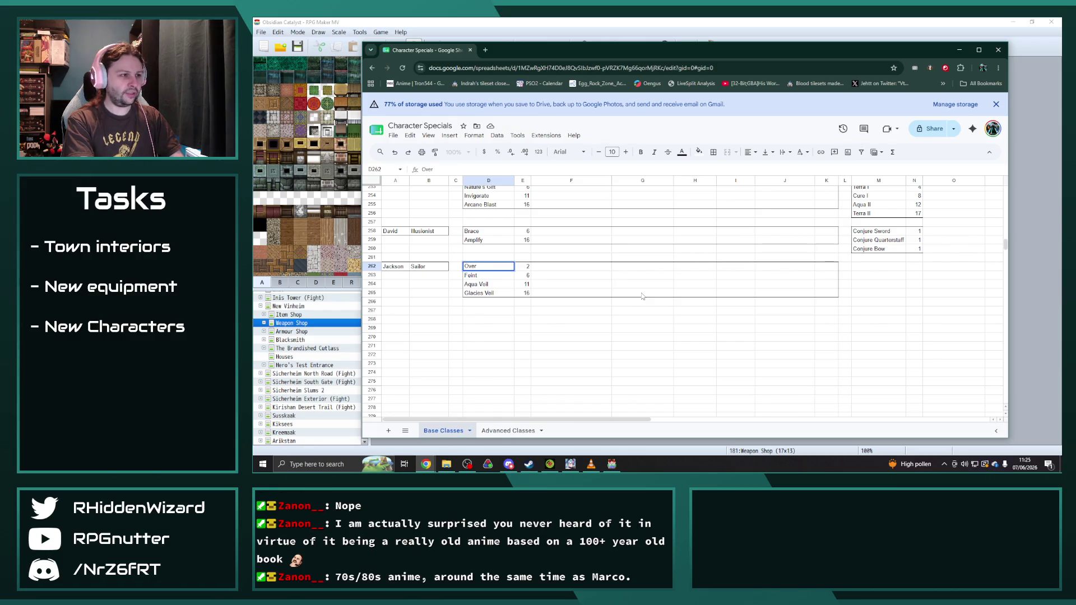
pyautogui.write('Powe')
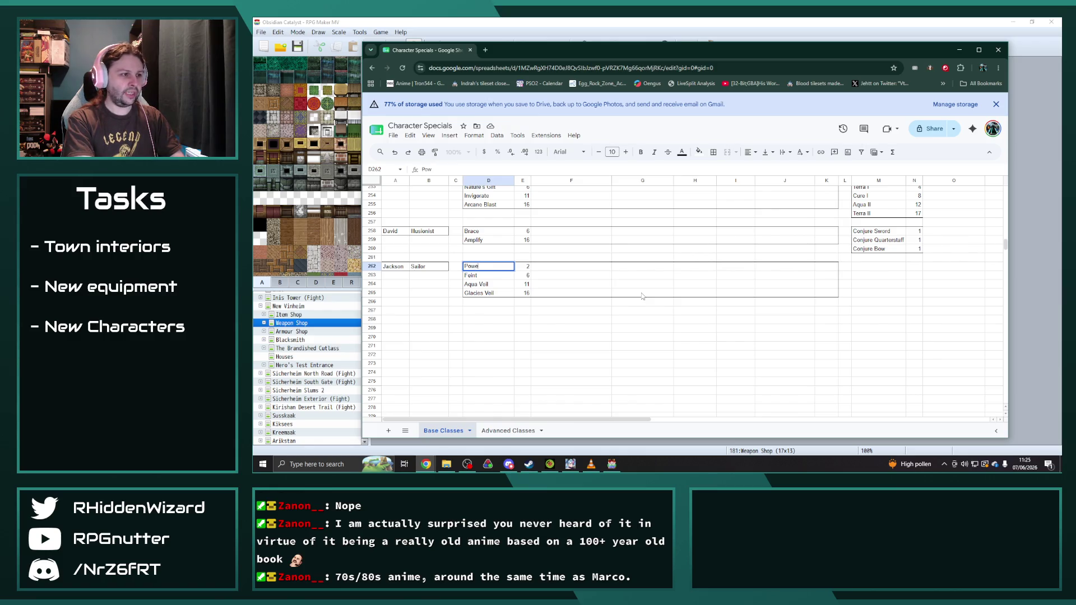
pyautogui.write('r Attack')
pyautogui.press('Return')
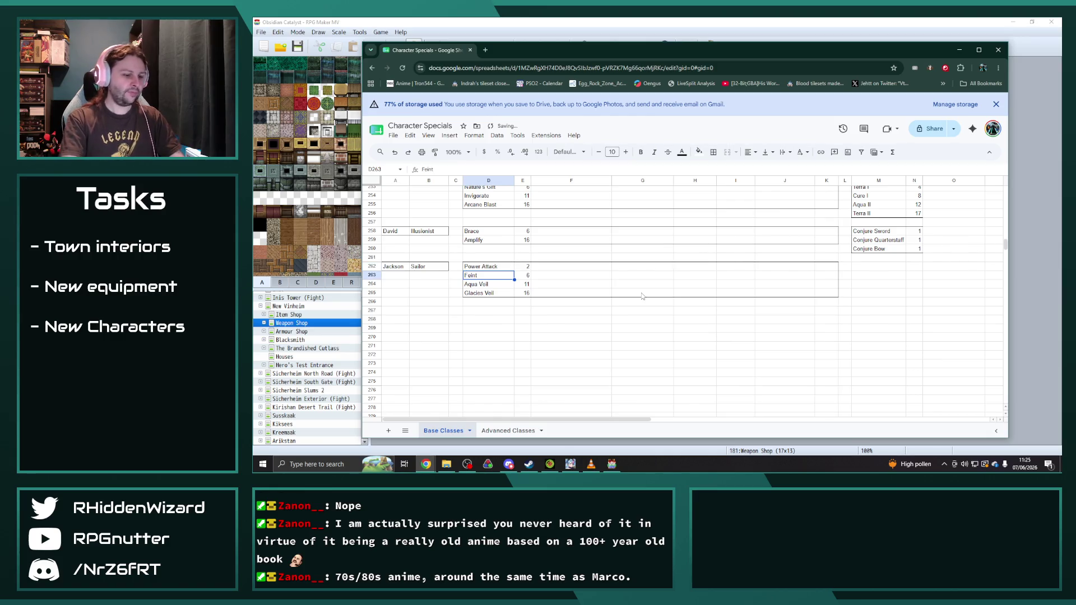
pyautogui.write('Sea Shanty')
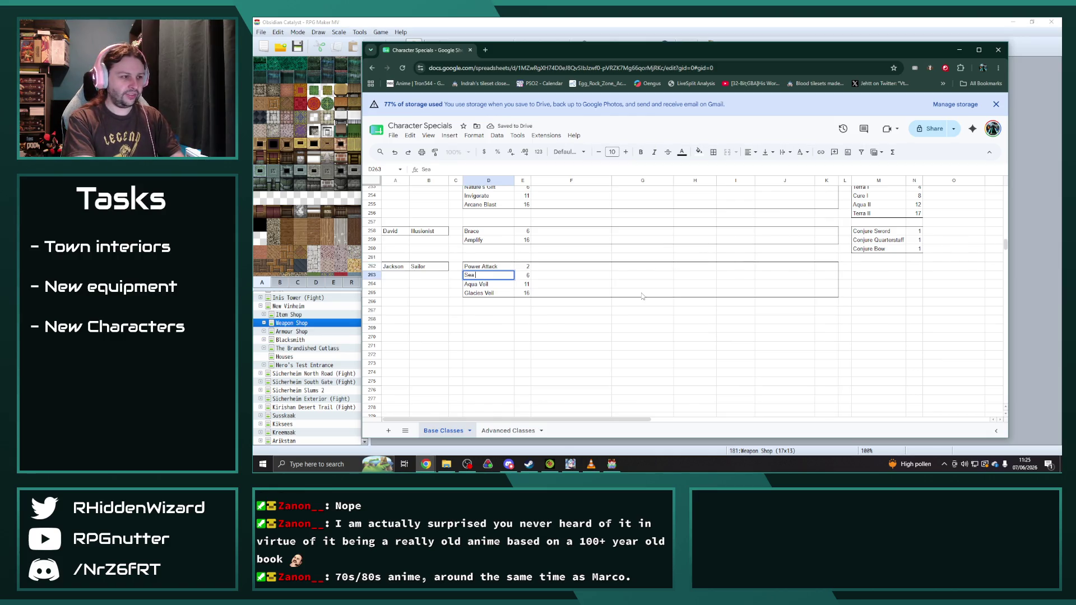
pyautogui.press('Return')
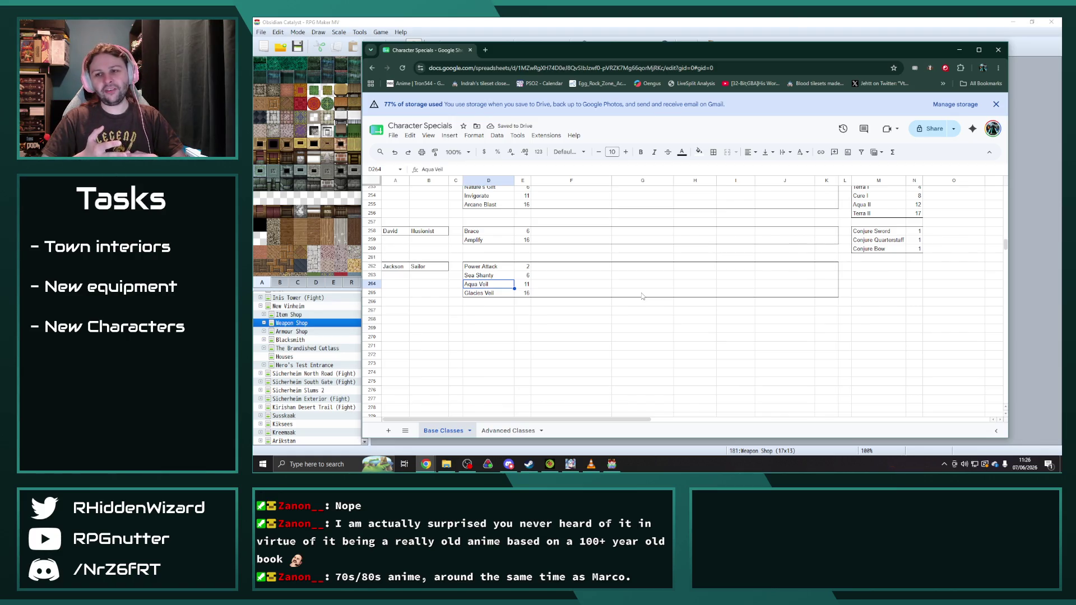
pyautogui.write('Gunshot')
pyautogui.press('Return')
# - Replace the fourth skill, Glacies Veil, with Aqua Strike
pyautogui.scroll(20, 616, 275)
pyautogui.scroll(20, 603, 360)
pyautogui.scroll(15, 603, 359)
pyautogui.scroll(-7, 593, 351)
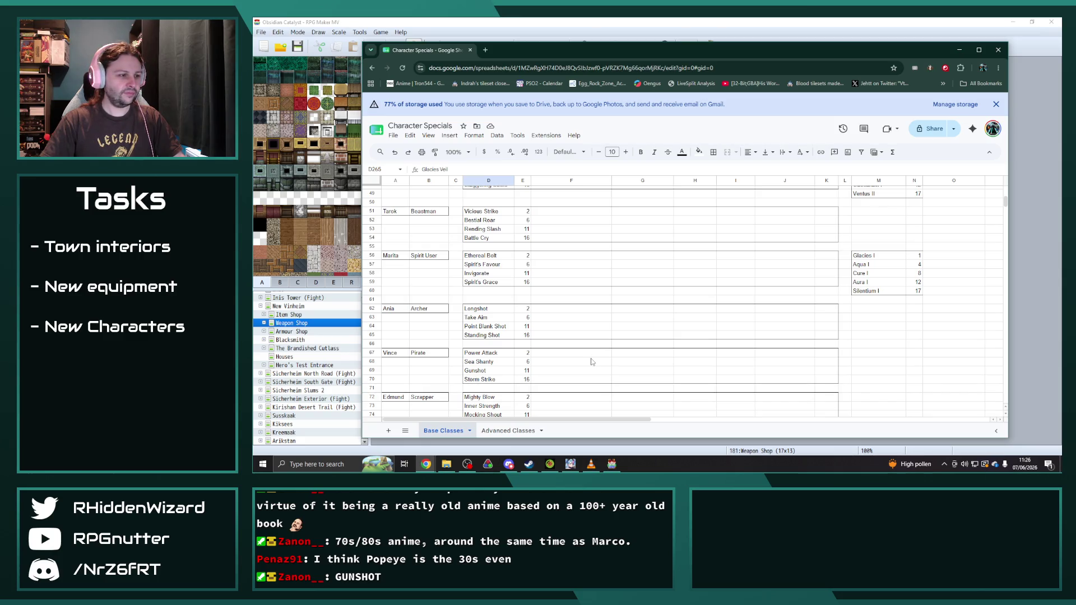
pyautogui.scroll(-20, 591, 361)
pyautogui.scroll(-10, 581, 359)
pyautogui.click(501, 374)
pyautogui.click(495, 335)
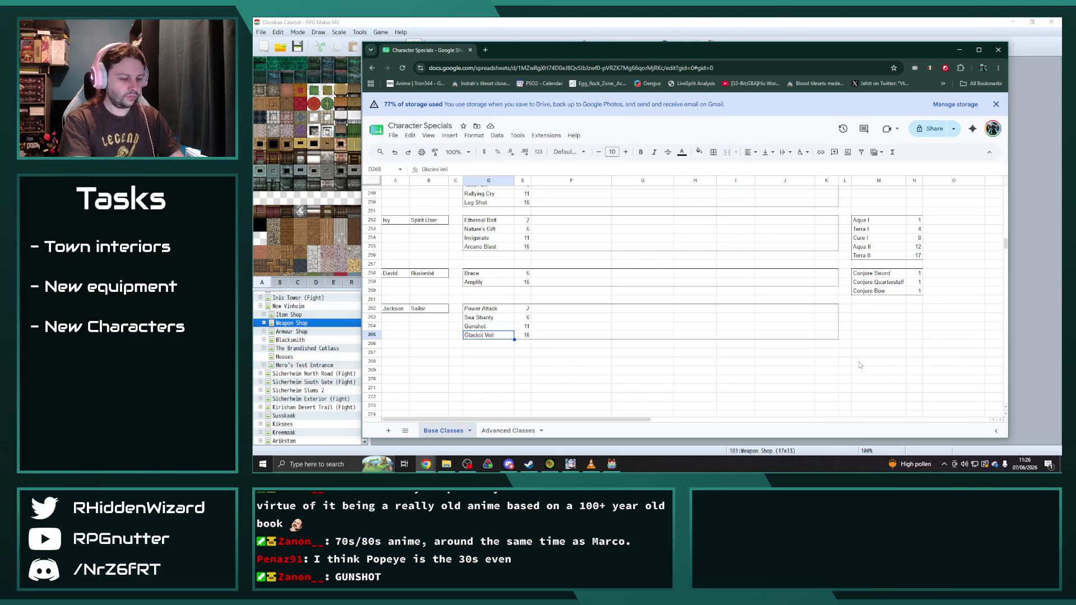
pyautogui.write('Aqua')
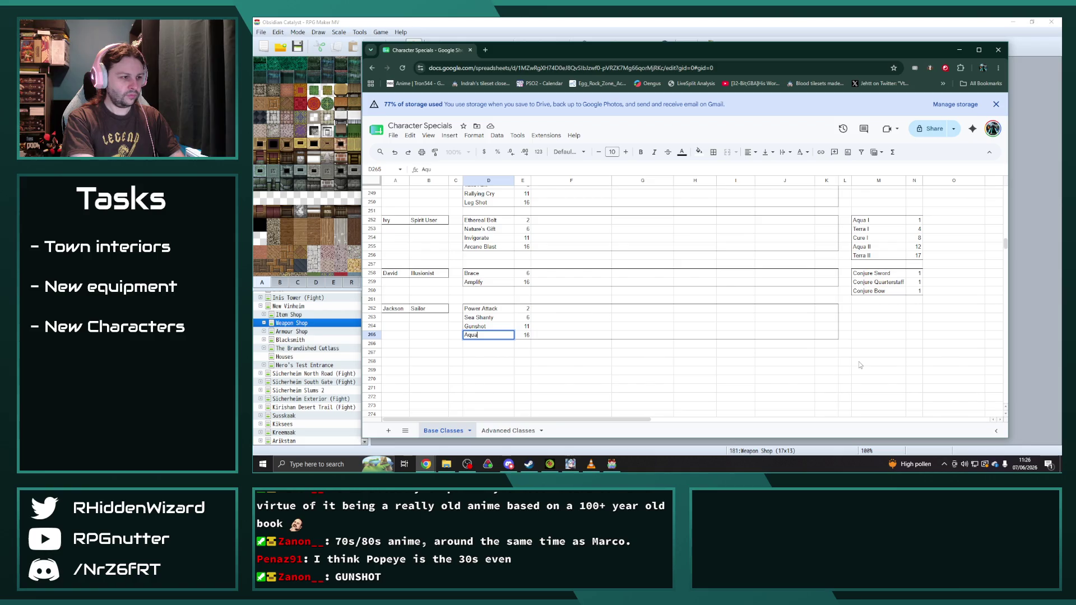
pyautogui.write(' Strike')
pyautogui.press('Return')
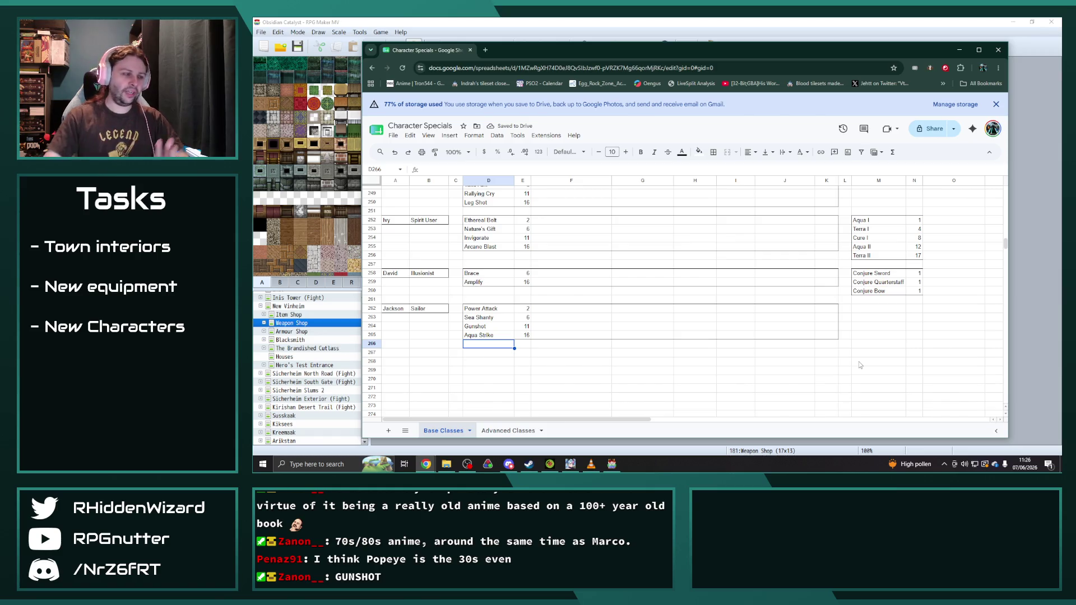
pyautogui.moveTo(393, 312); pyautogui.dragTo(823, 335)
# - Paste Jackson's Sailor block into row 279 of Advanced Classes and change the class to Captain
pyautogui.hotkey('ctrl', 'c')
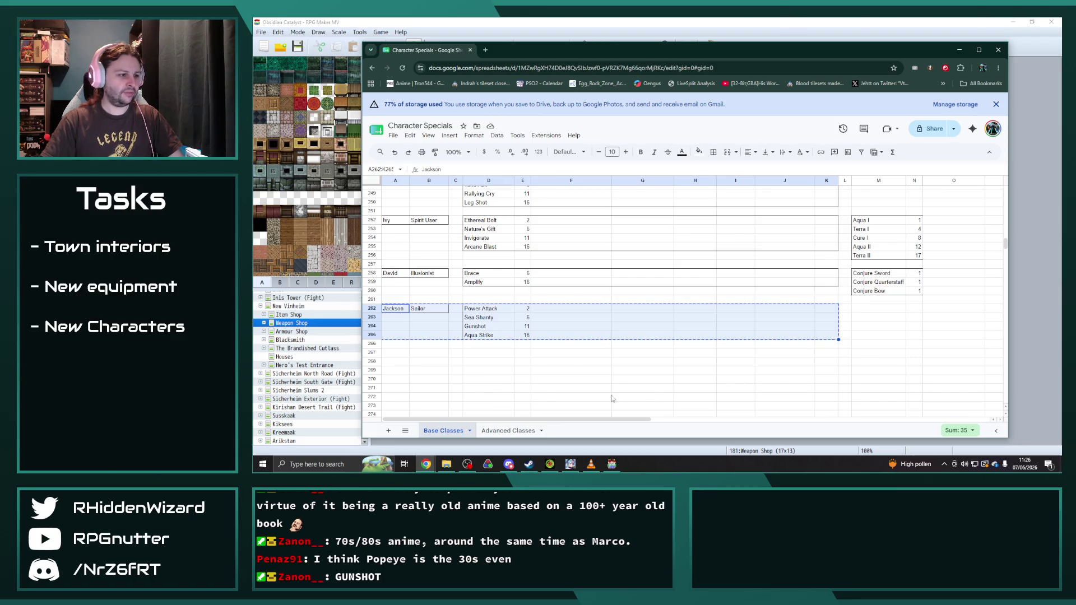
pyautogui.click(500, 433)
pyautogui.scroll(-3, 462, 350)
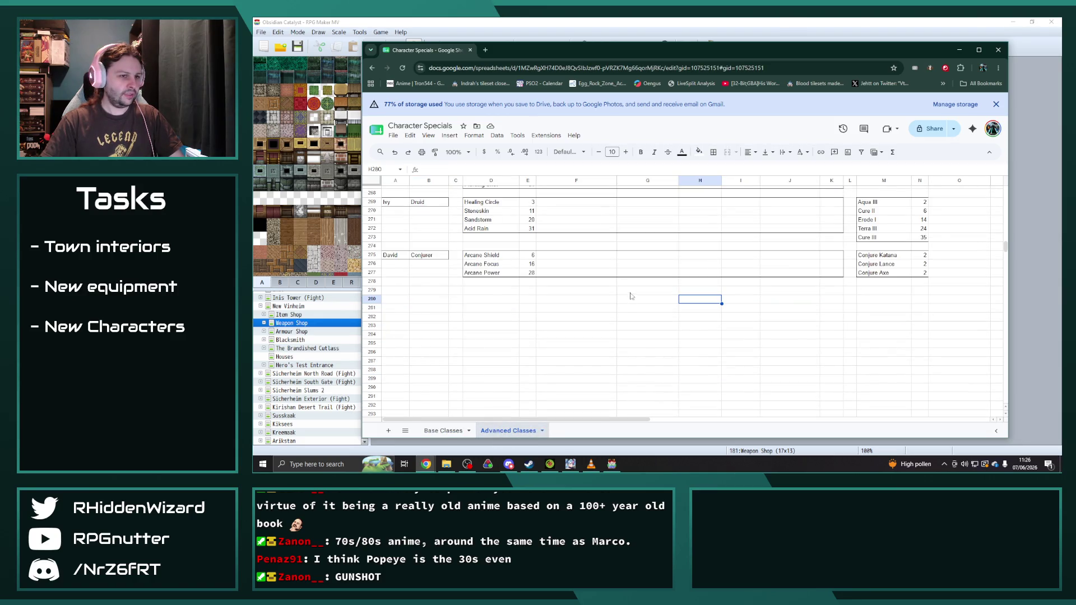
pyautogui.click(399, 294)
pyautogui.hotkey('ctrl', 'v')
pyautogui.click(435, 292)
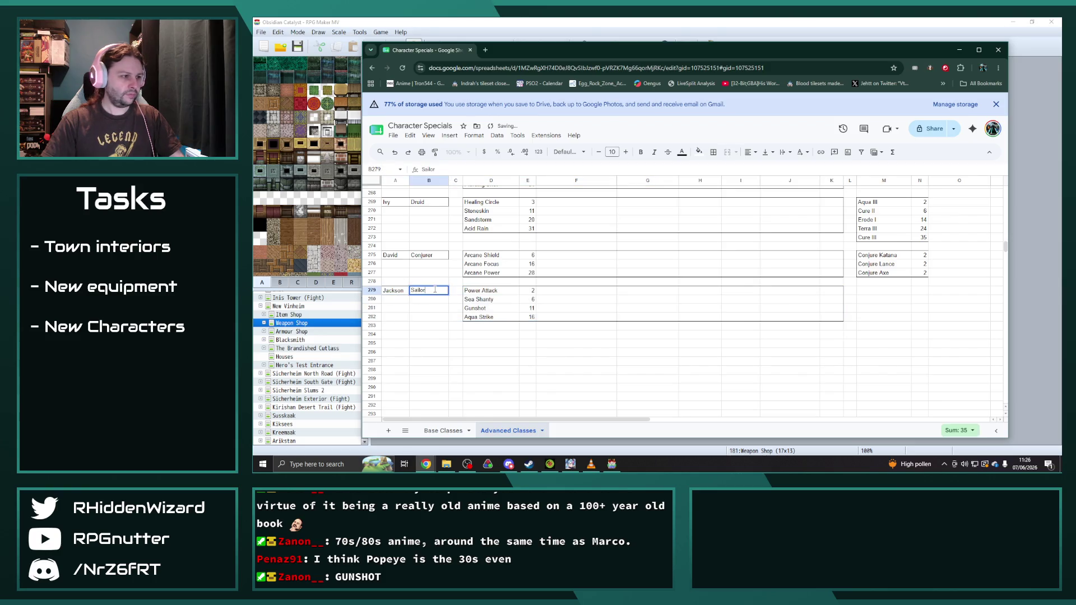
pyautogui.write('Captain')
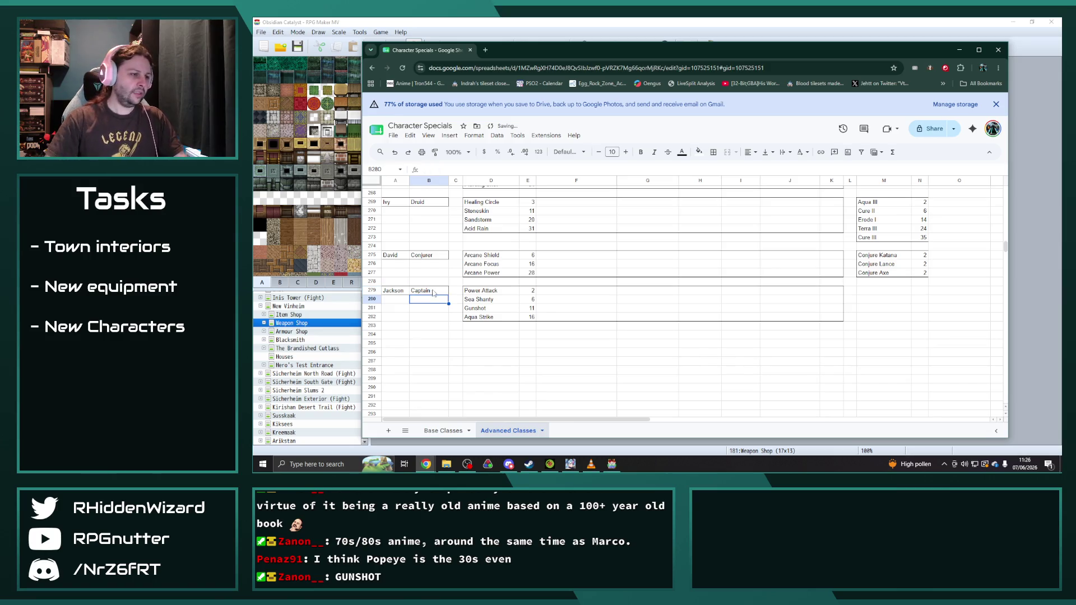
pyautogui.click(498, 301)
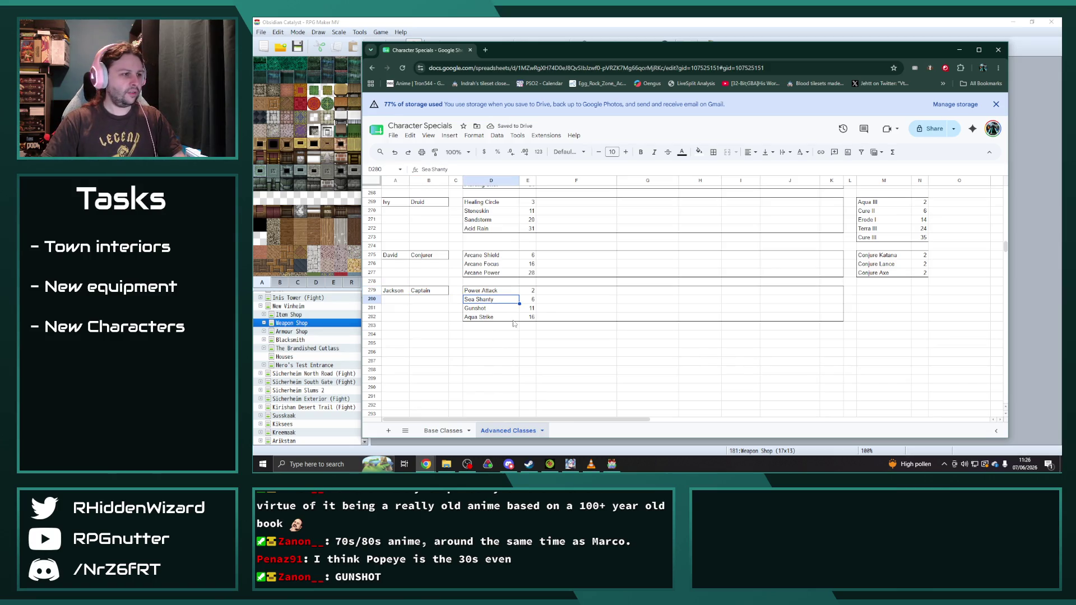
# - Copy Erwinar's four skills and levels (D2:E5) over Jackson's skills at D279
pyautogui.scroll(7, 555, 323)
pyautogui.moveTo(1006, 238); pyautogui.dragTo(1006, 190)
pyautogui.moveTo(487, 199); pyautogui.dragTo(531, 225)
pyautogui.hotkey('ctrl', 'c')
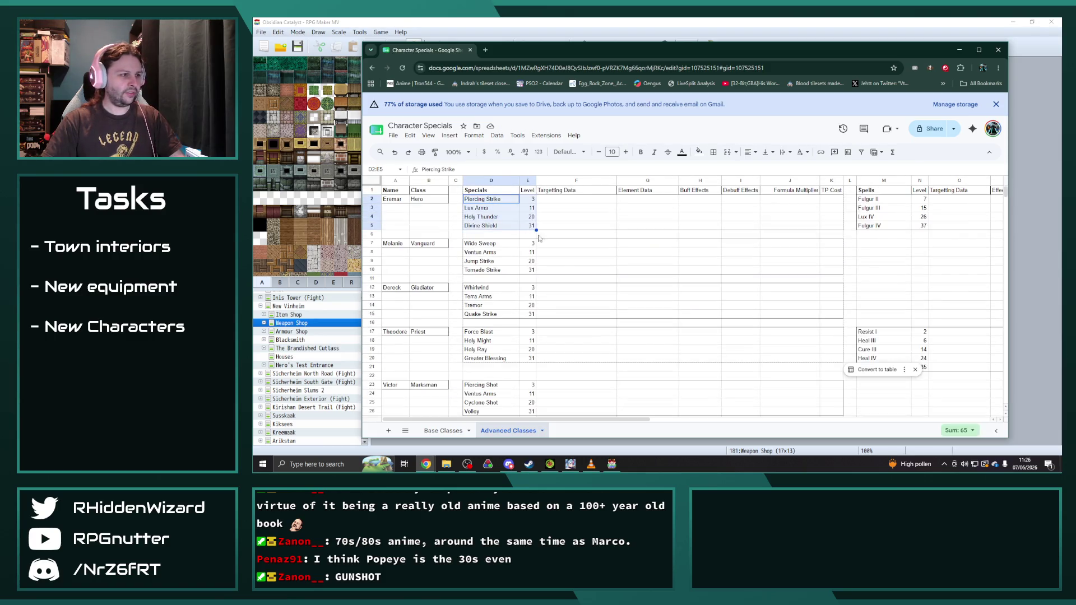
pyautogui.scroll(-20, 514, 321)
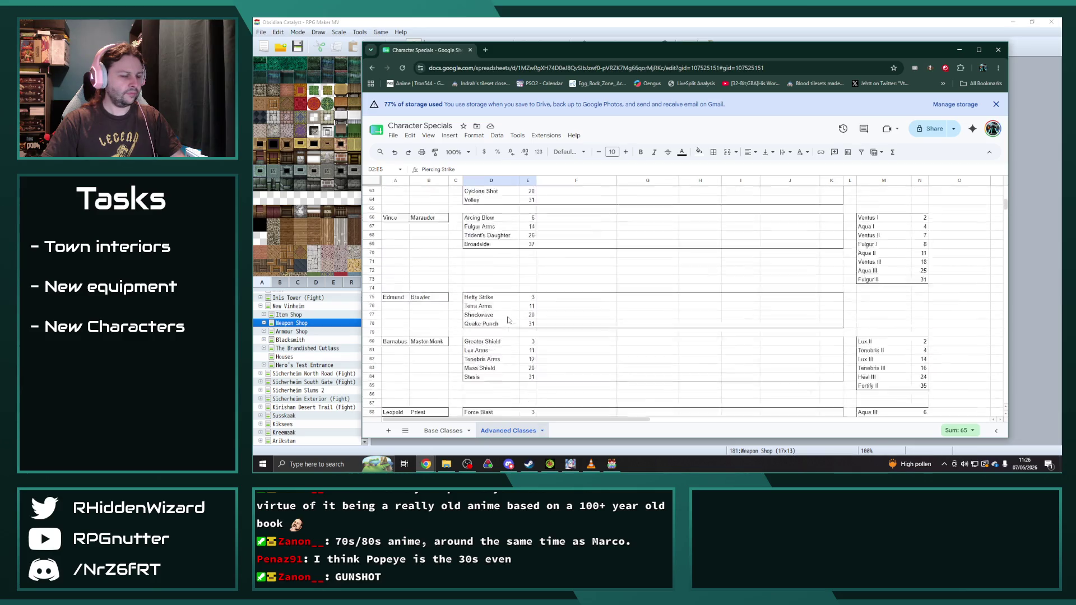
pyautogui.scroll(-20, 504, 327)
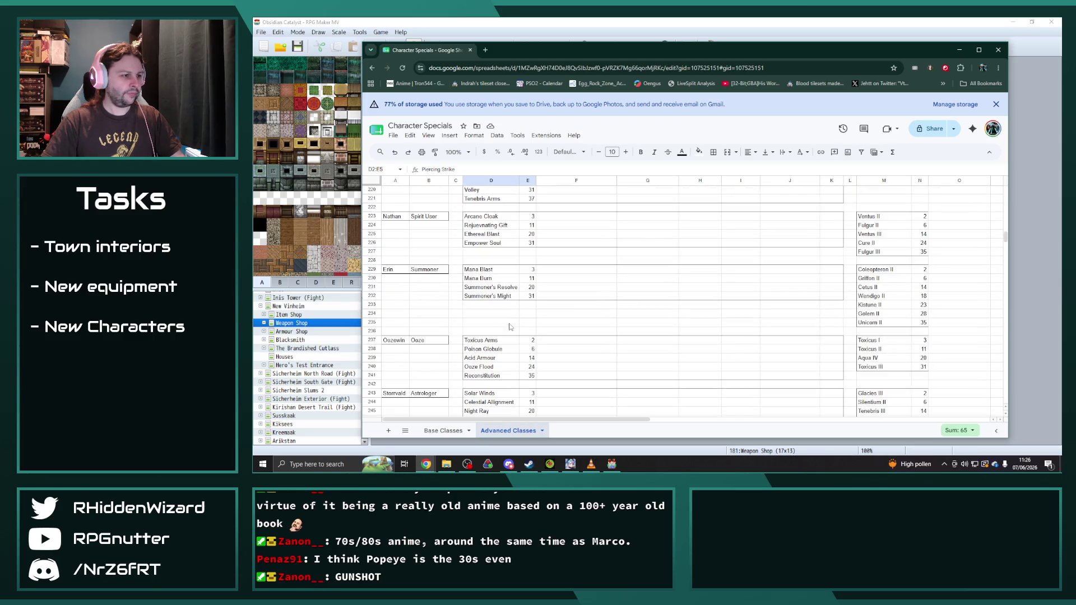
pyautogui.click(489, 292)
pyautogui.hotkey('ctrl', 'v')
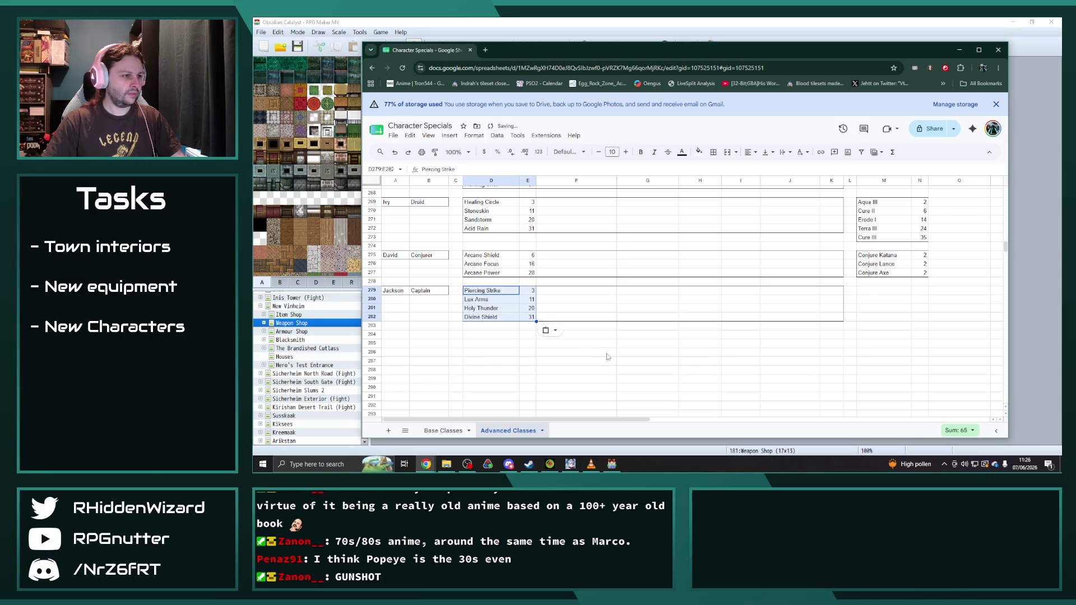
pyautogui.click(609, 347)
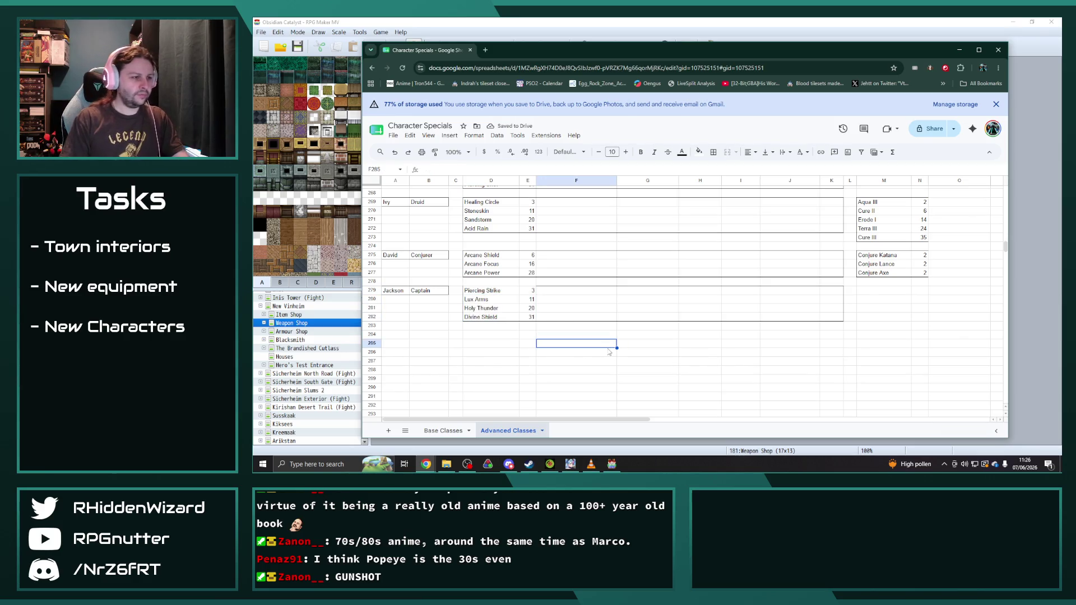
# - Restore the outer border around Jackson's skills and rename Lux Arms to Aqua Arms
pyautogui.moveTo(527, 291); pyautogui.dragTo(511, 294)
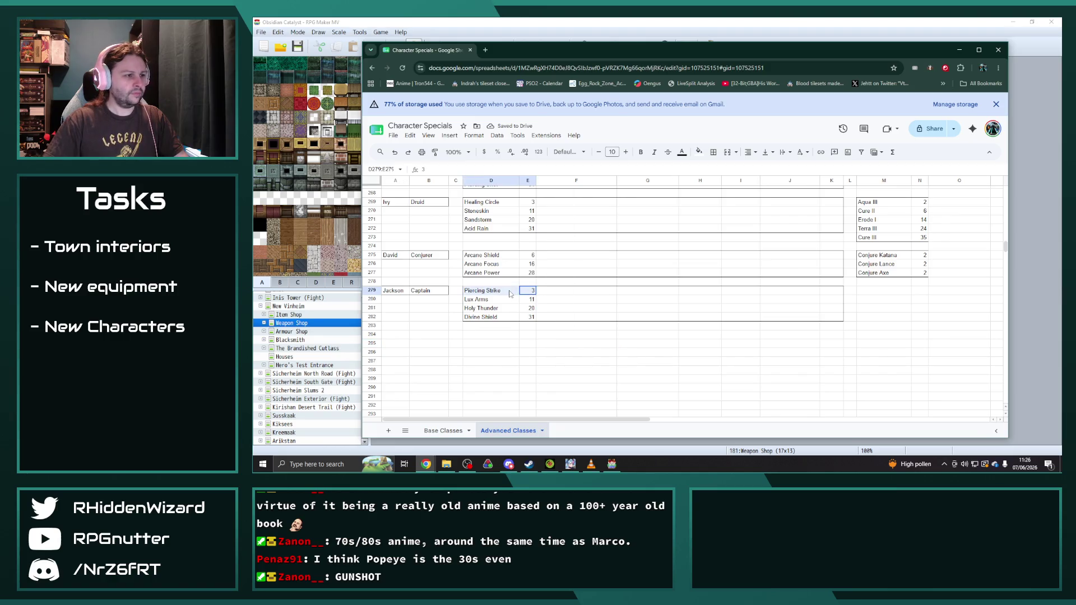
pyautogui.click(713, 152)
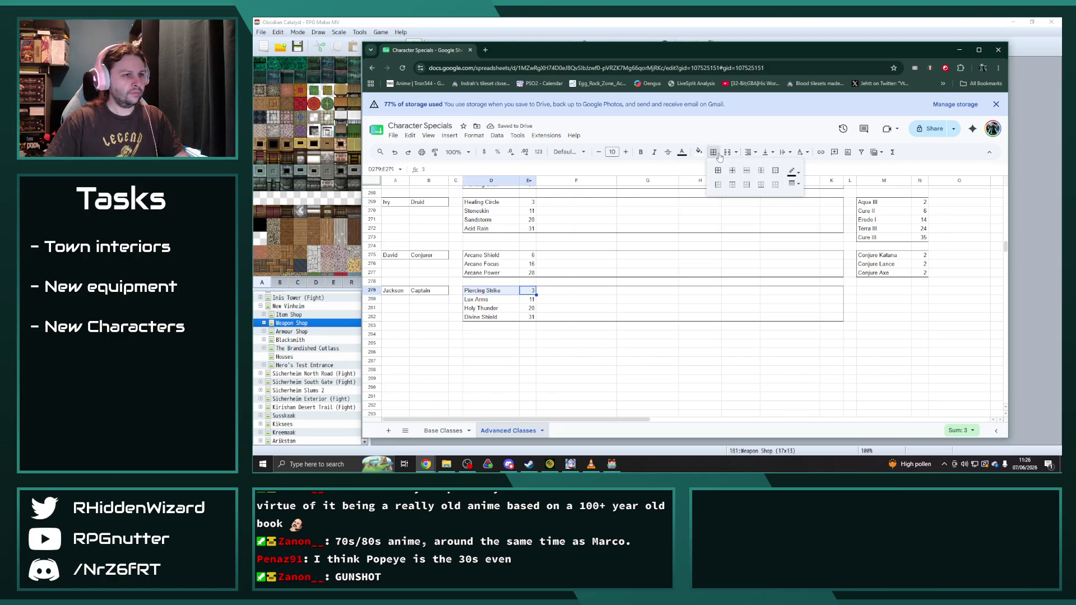
pyautogui.click(739, 189)
pyautogui.doubleClick(493, 300)
pyautogui.write('Aqua Arms')
pyautogui.press('Return')
pyautogui.press('Up')
pyautogui.press('Up')
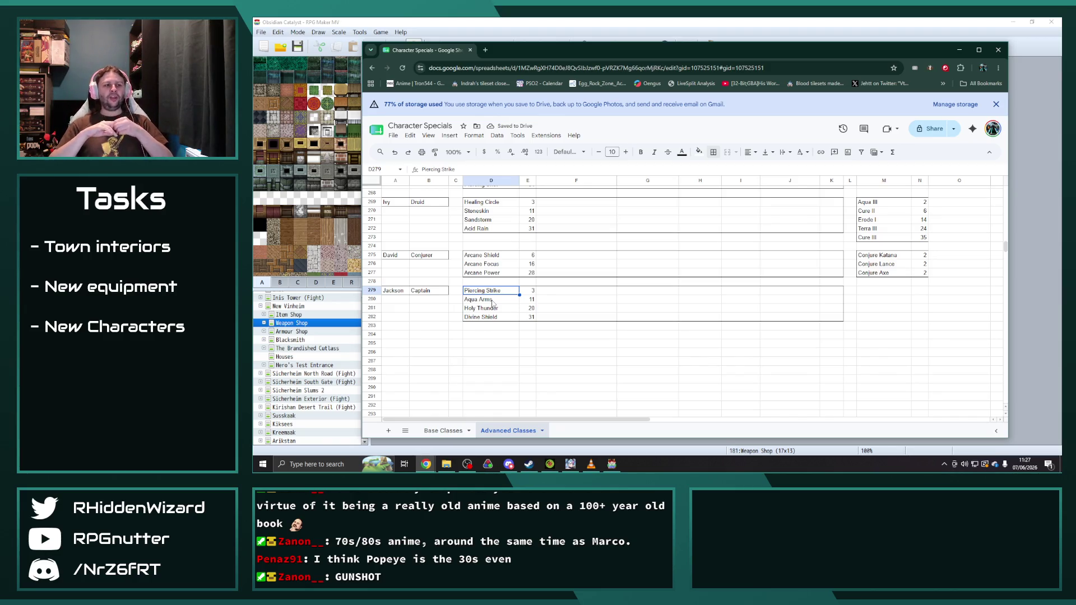
# - Change Jackson's first skill in D279 from Piercing Strike to Cleave
pyautogui.write('Cleave')
pyautogui.press('Return')
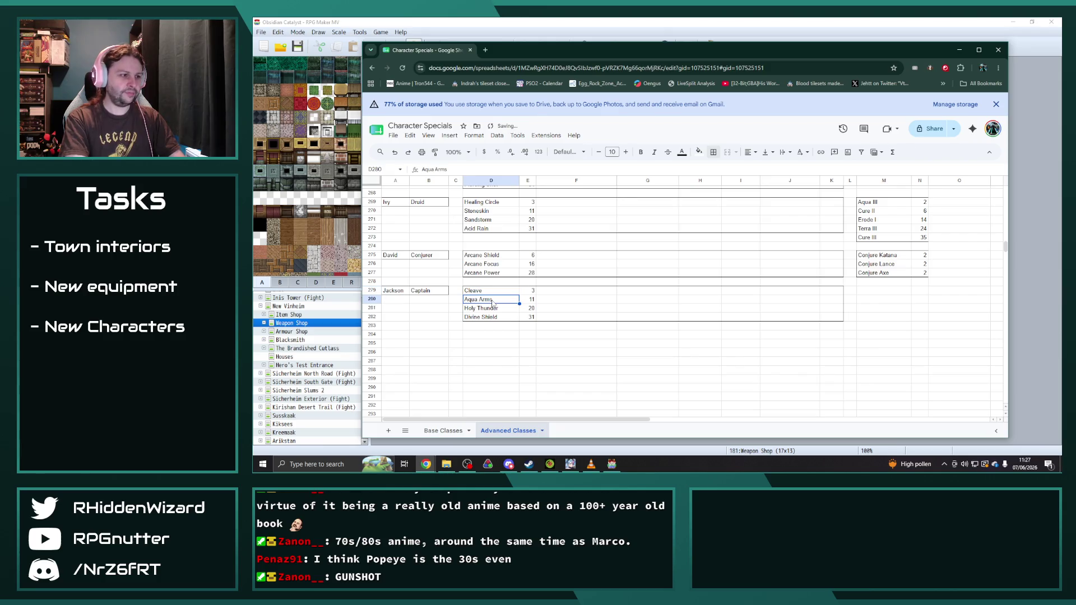
pyautogui.press('Down')
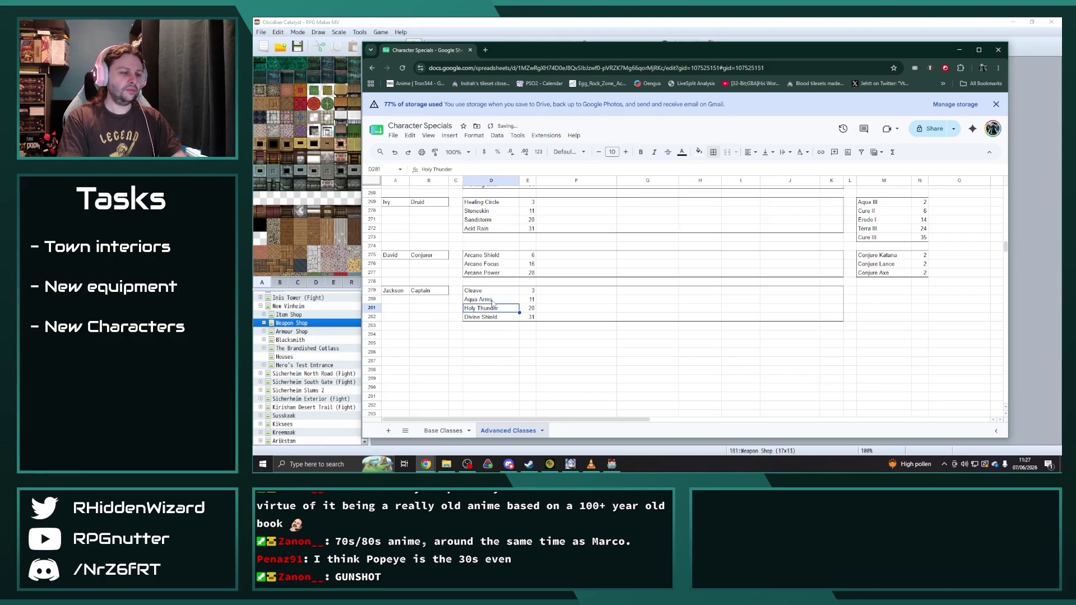
# - Scroll through the Advanced Classes sheet to review other characters' skill lists
pyautogui.scroll(20, 492, 302)
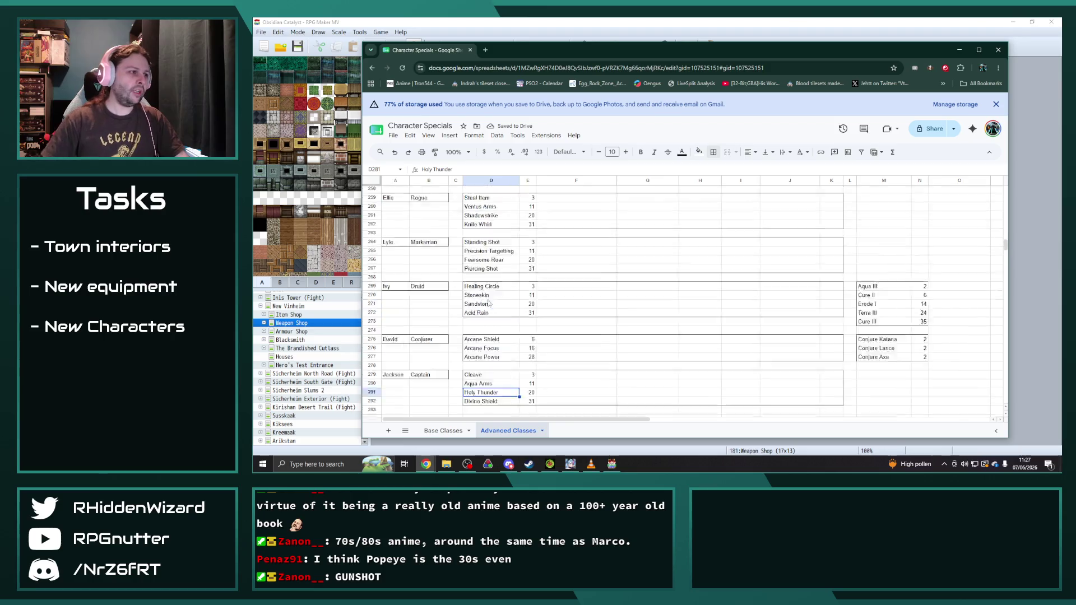
pyautogui.scroll(8, 510, 305)
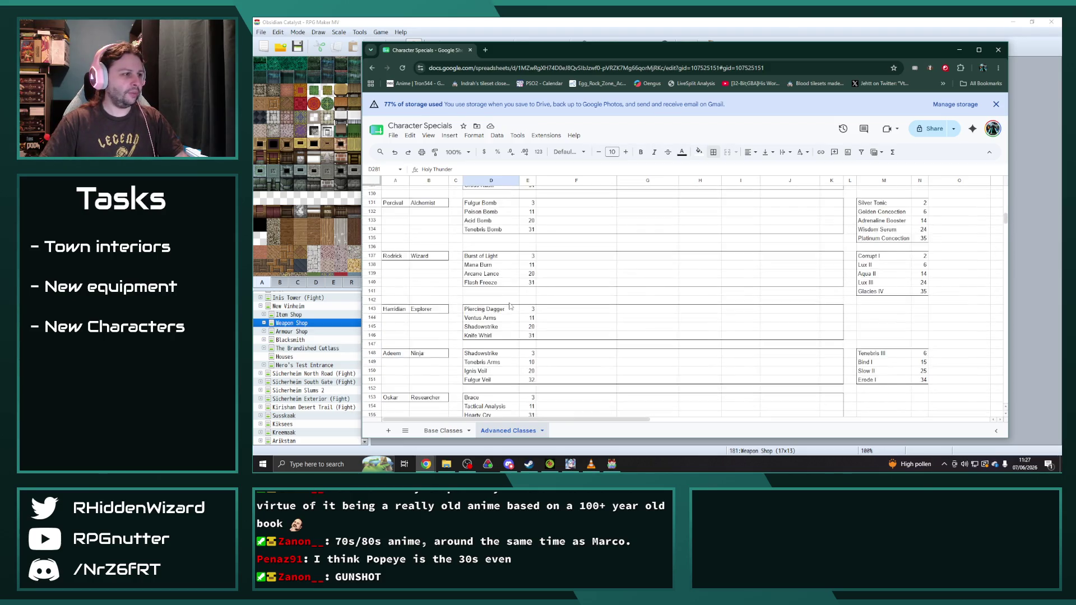
pyautogui.scroll(5, 510, 305)
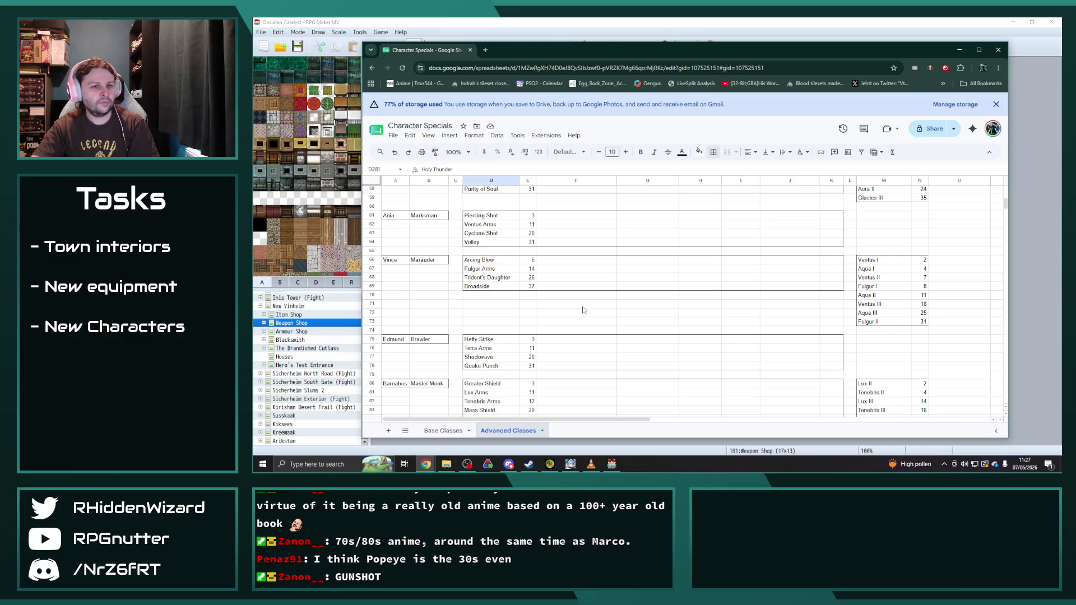
pyautogui.scroll(5, 562, 302)
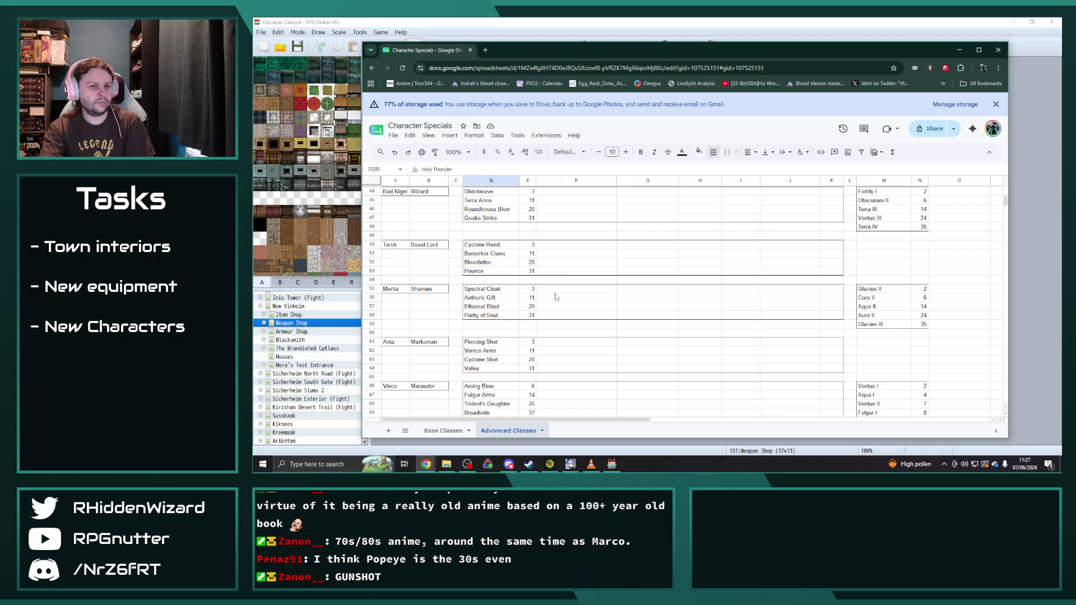
pyautogui.scroll(2, 568, 299)
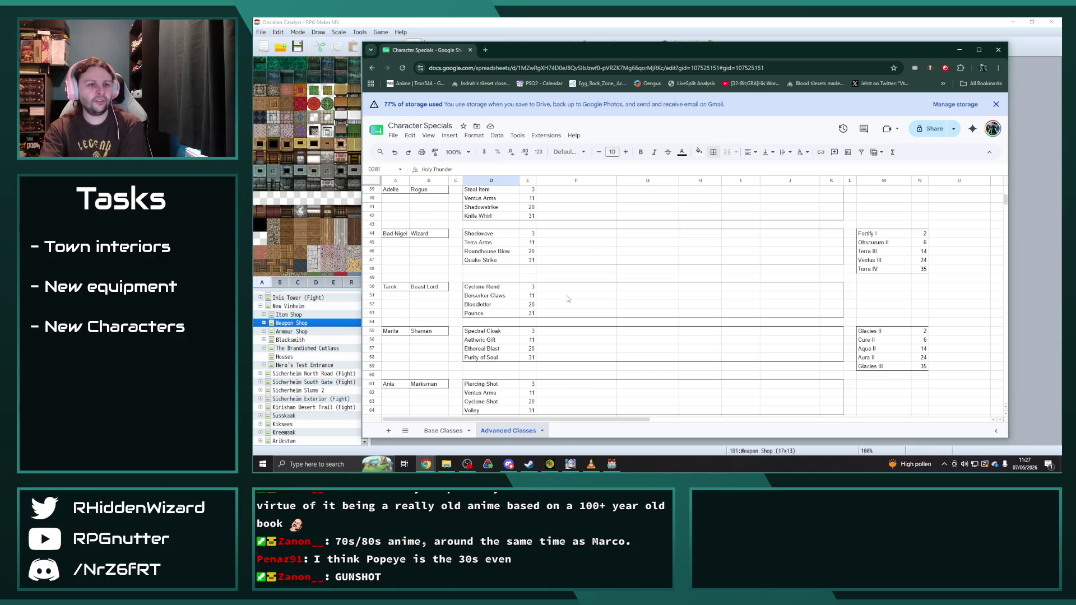
pyautogui.scroll(3, 567, 298)
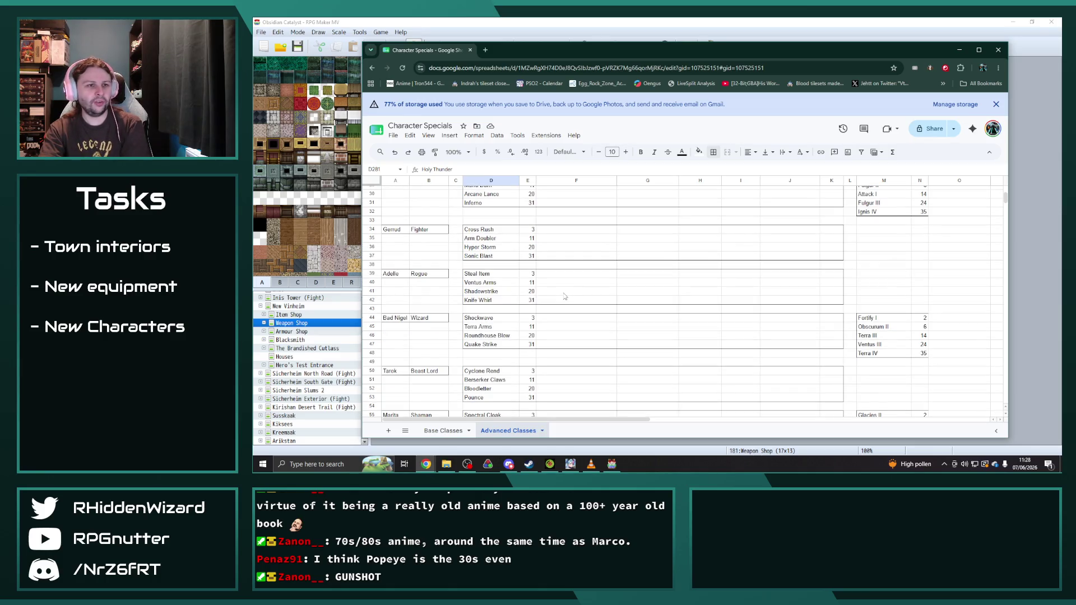
pyautogui.scroll(2, 565, 297)
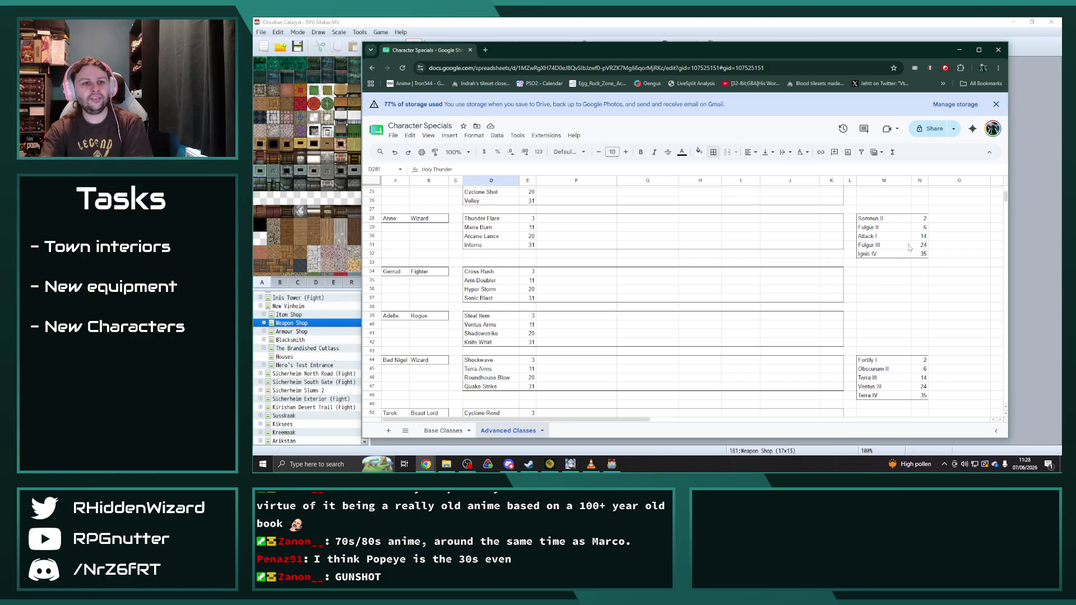
pyautogui.scroll(5, 735, 266)
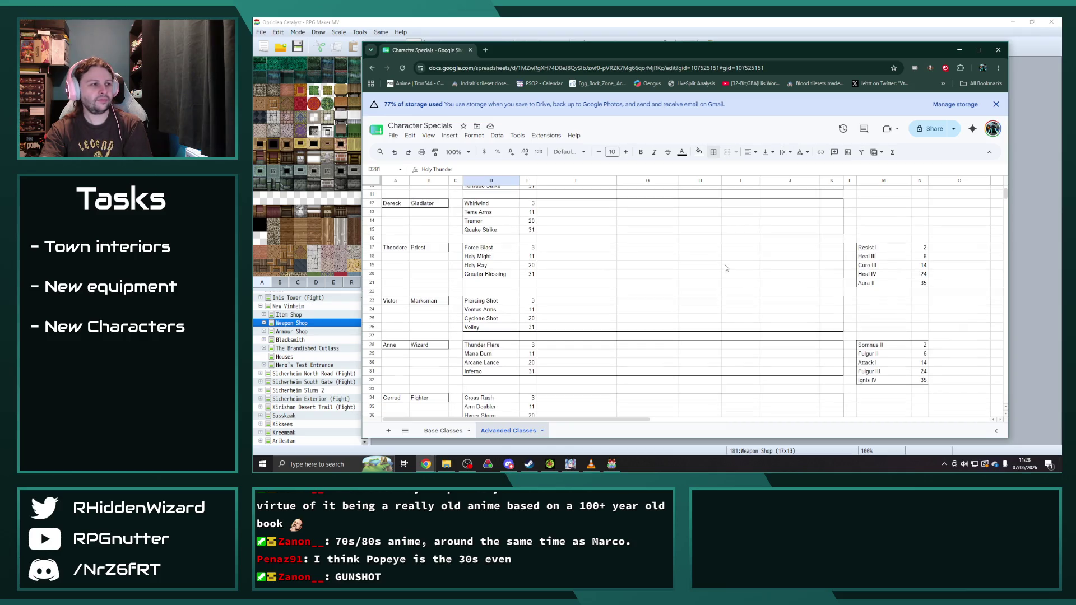
pyautogui.scroll(-6, 725, 268)
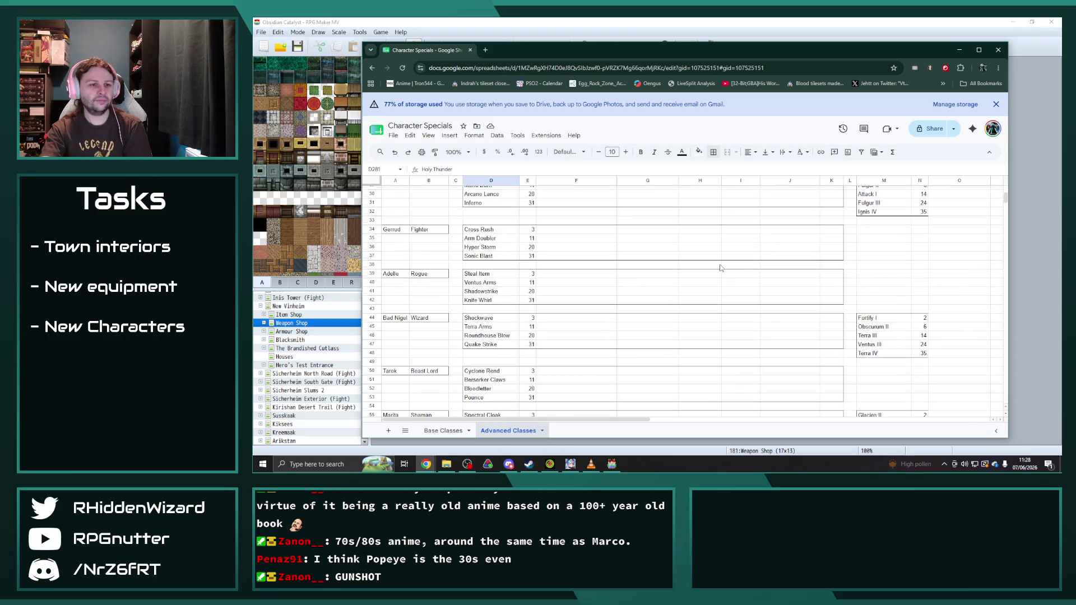
pyautogui.scroll(-3, 721, 268)
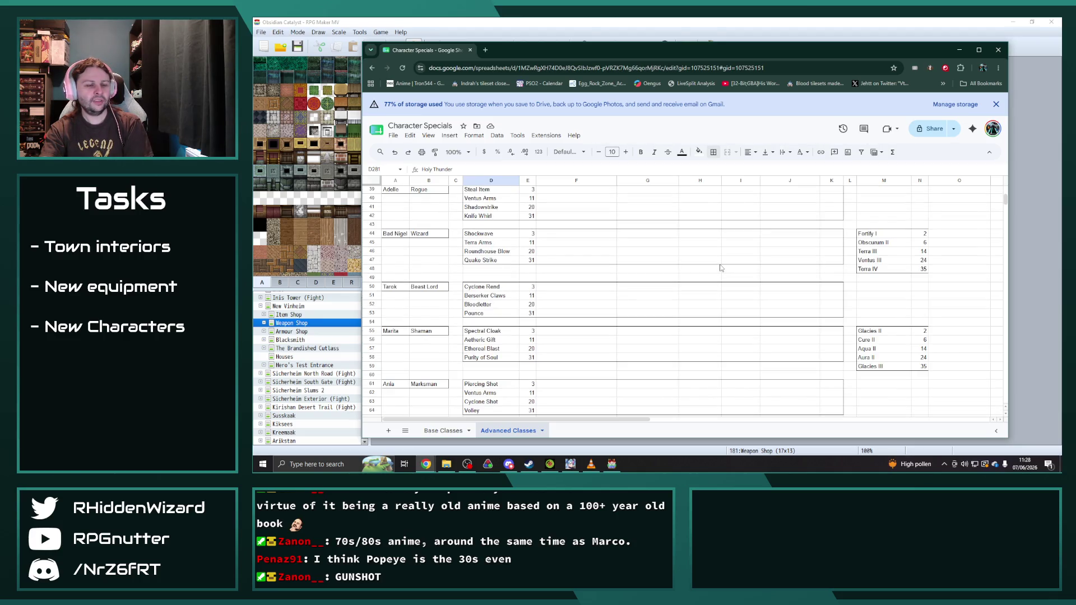
pyautogui.scroll(-6, 712, 316)
pyautogui.scroll(-20, 713, 316)
pyautogui.scroll(-12, 700, 291)
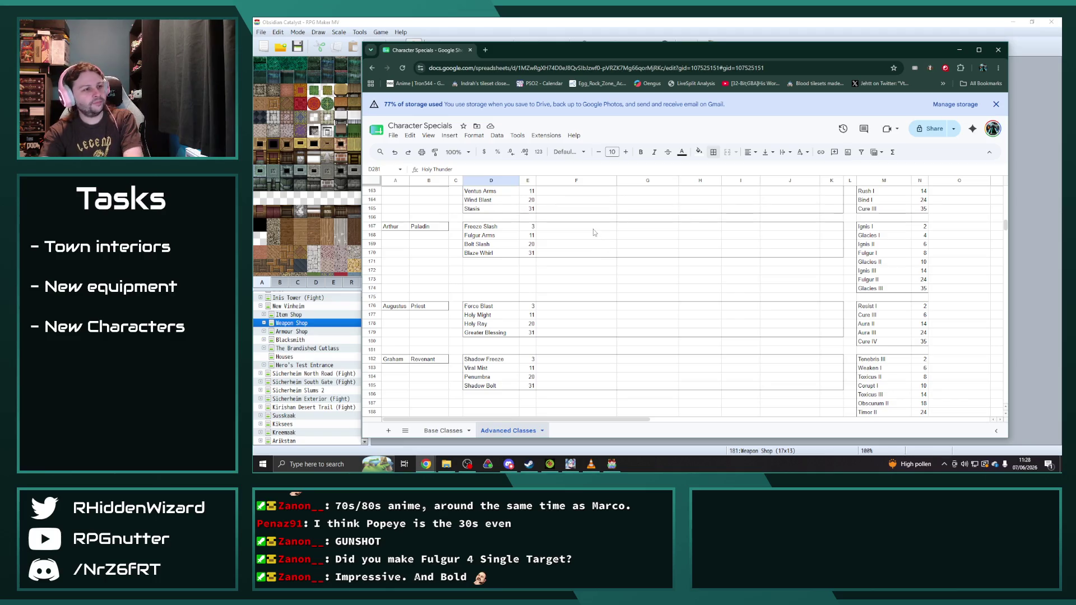
# - Select an empty cell in Arthur the Paladin's block on Advanced Classes
pyautogui.click(496, 271)
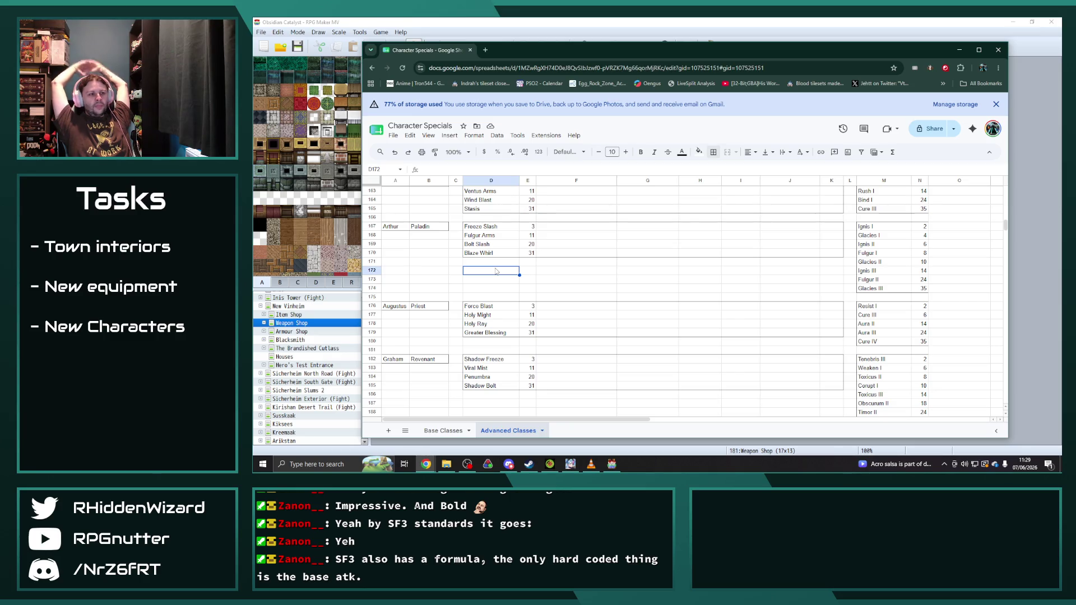
# - Replace the Captain's Divine Shield skill in D282 with Broadside
pyautogui.scroll(-10, 560, 257)
pyautogui.scroll(-8, 566, 255)
pyautogui.click(499, 276)
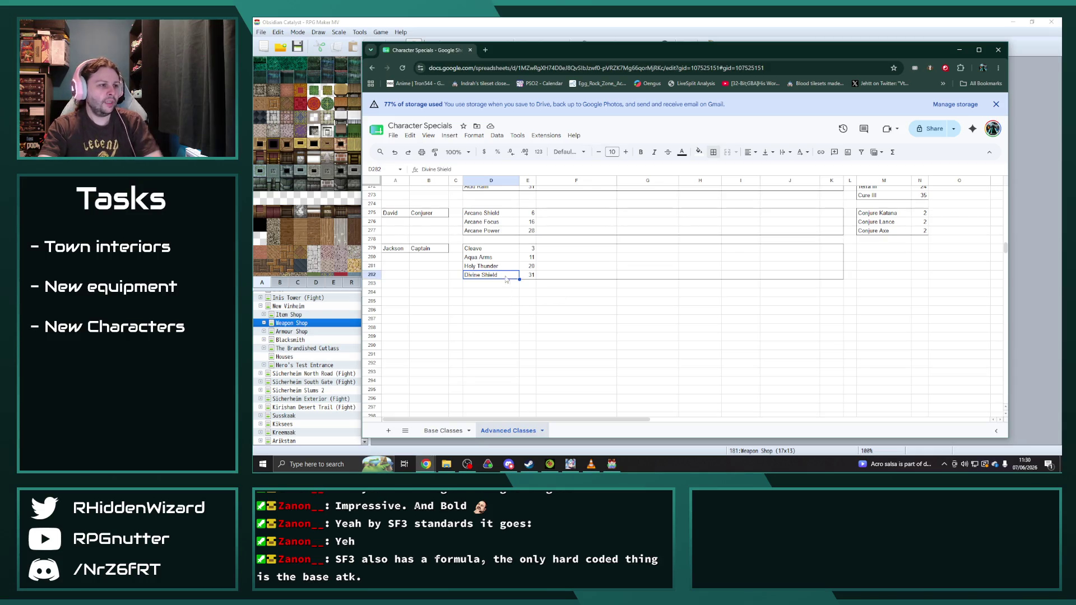
pyautogui.write('Broadside')
pyautogui.press('Return')
# - Clear Holy Thunder from D281 and enter Crush Depth as the third skill
pyautogui.press('Up')
pyautogui.press('Up')
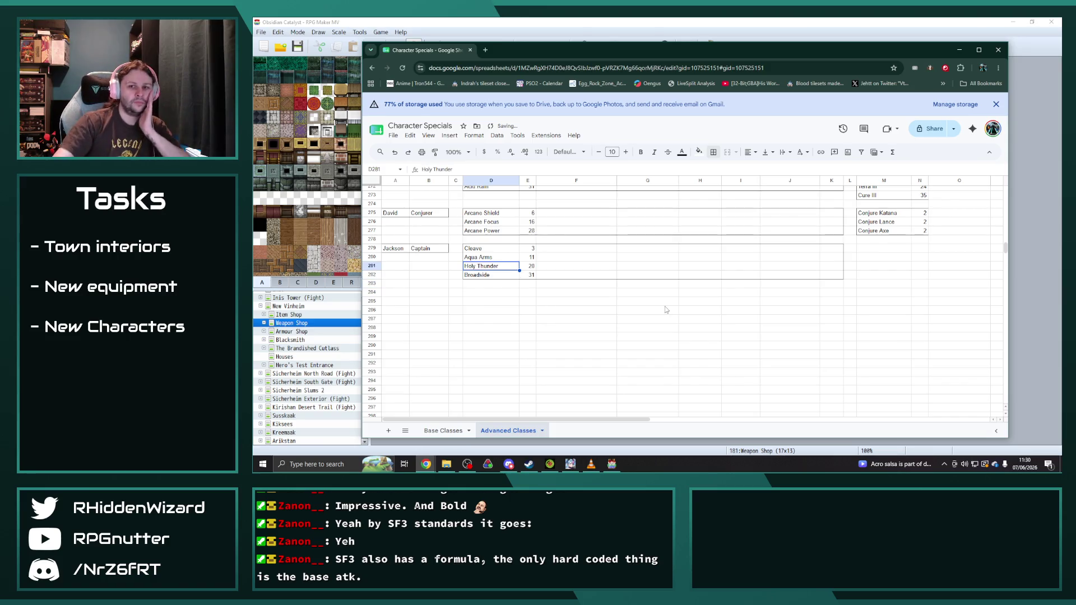
pyautogui.click(552, 321)
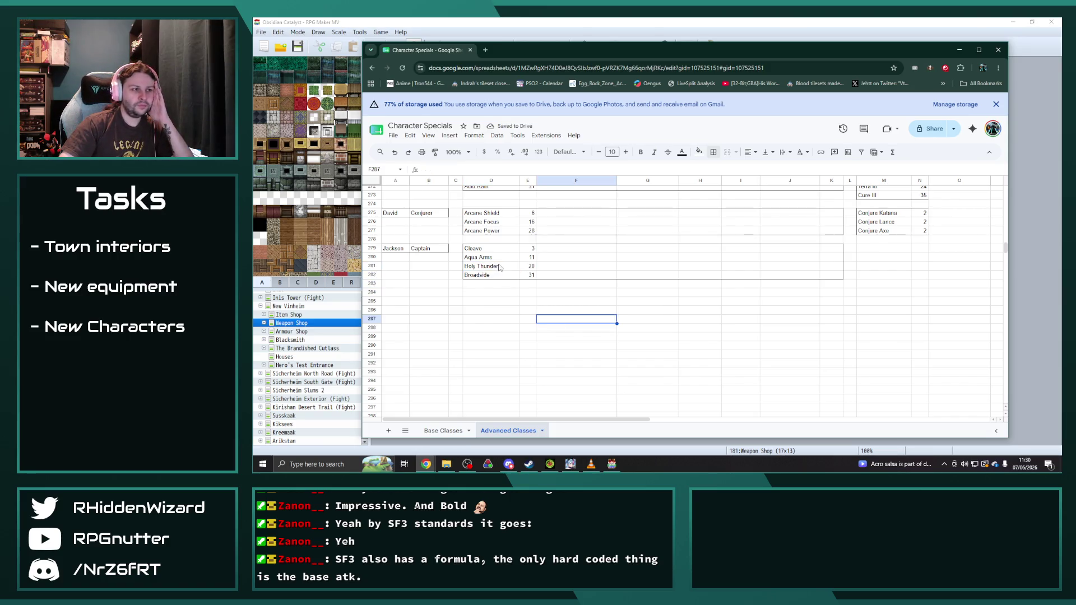
pyautogui.press('Left')
pyautogui.press('Left')
pyautogui.press('Up')
pyautogui.press('Up')
pyautogui.press('Up')
pyautogui.press('Delete')
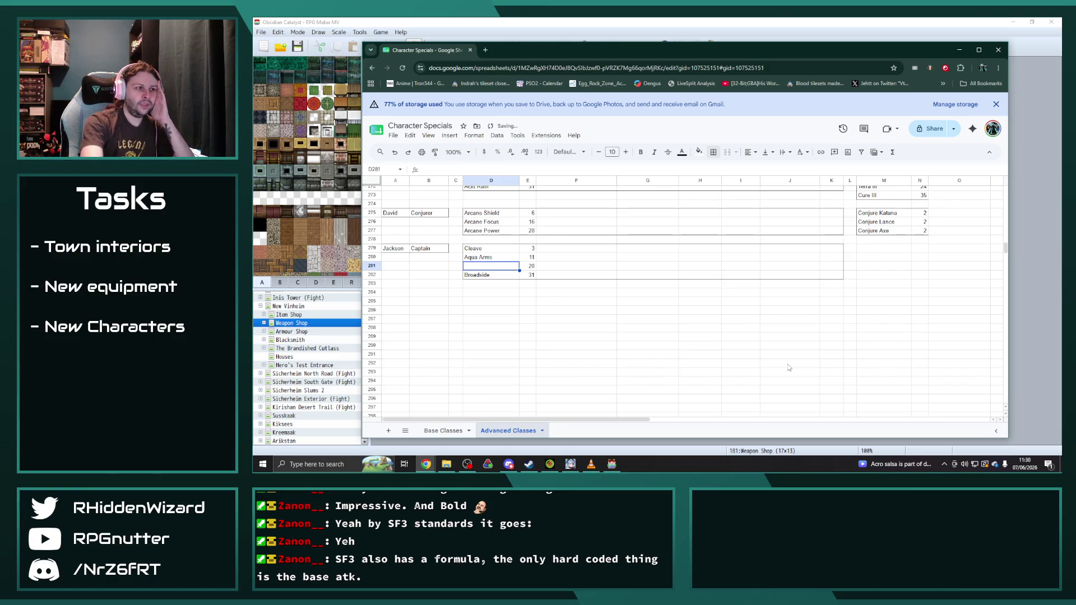
pyautogui.press('Down')
pyautogui.press('Down')
pyautogui.press('Down')
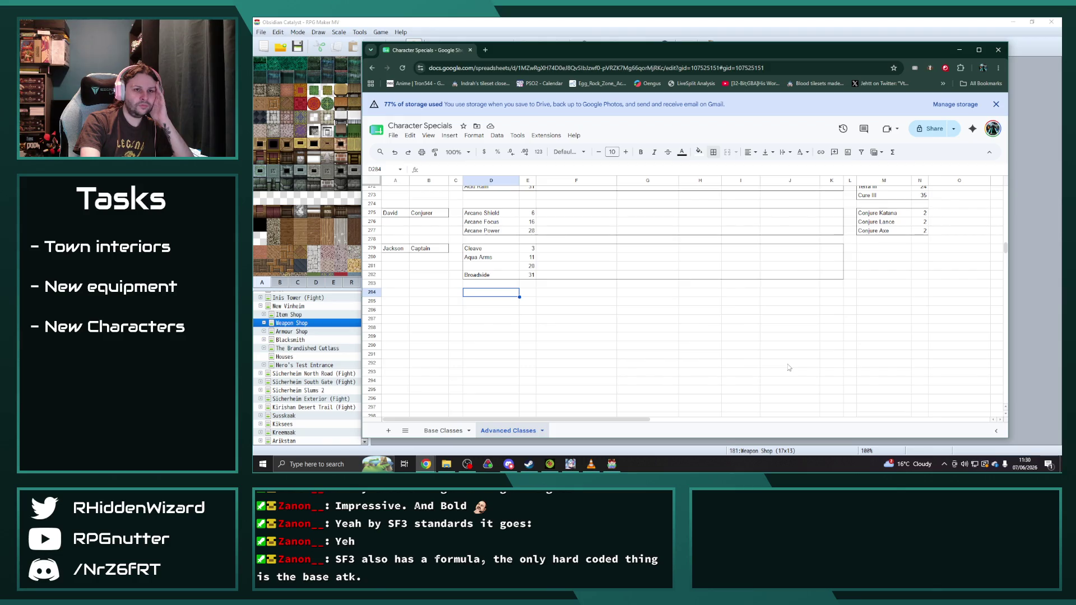
pyautogui.press('Up')
pyautogui.press('Up')
pyautogui.press('Up')
pyautogui.write('Clush D')
pyautogui.write('th')
pyautogui.press('Return')
pyautogui.click(634, 331)
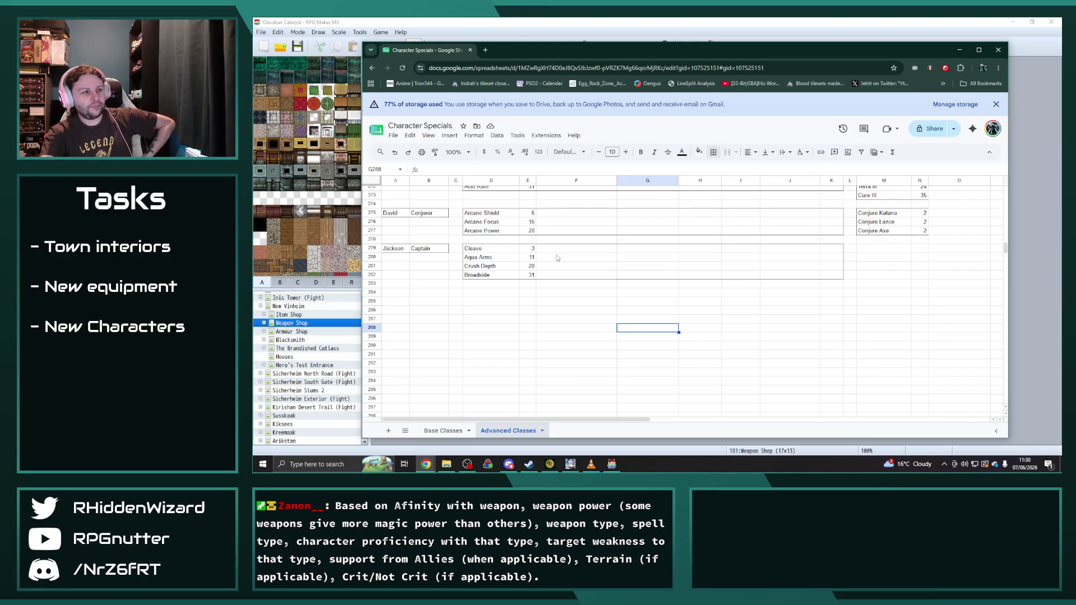
# - Inspect the cells in columns F, G and I beside the Captain's four skills
pyautogui.click(498, 250)
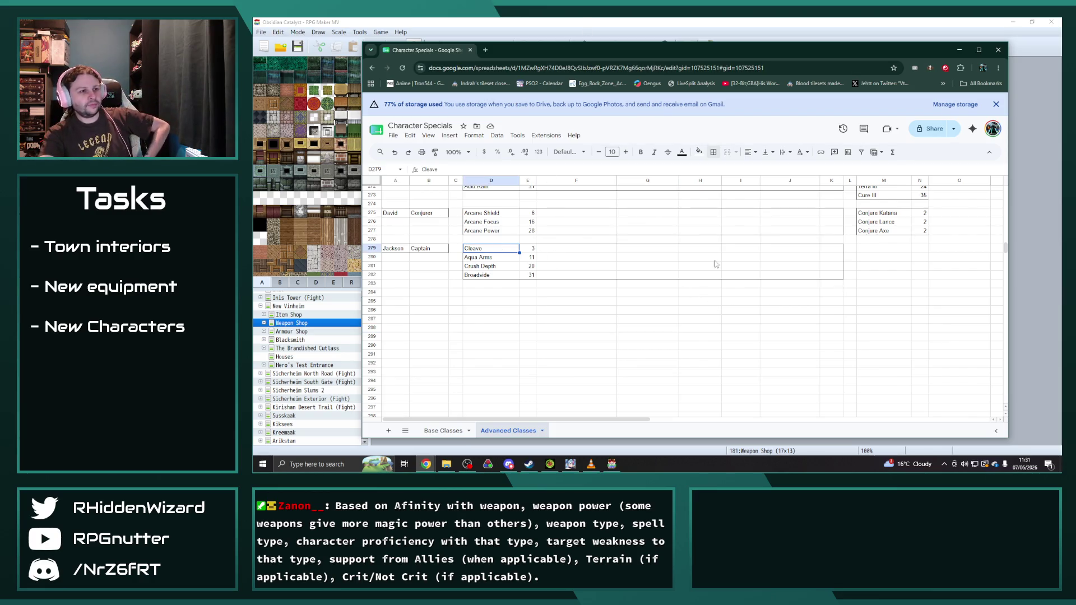
pyautogui.moveTo(659, 250); pyautogui.dragTo(658, 275)
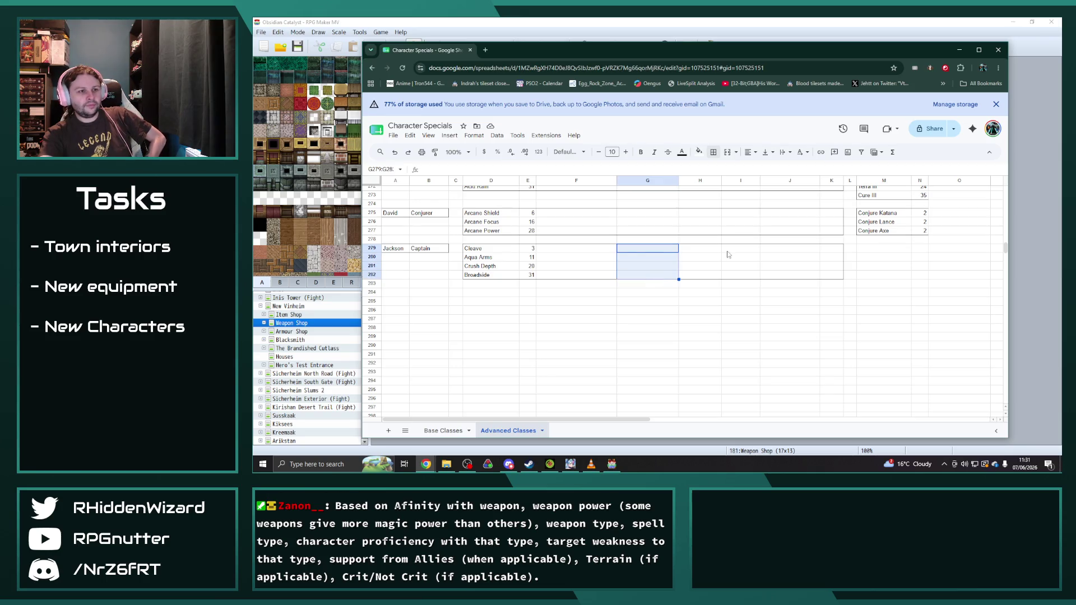
pyautogui.moveTo(740, 248); pyautogui.dragTo(740, 274)
pyautogui.moveTo(580, 248); pyautogui.dragTo(582, 274)
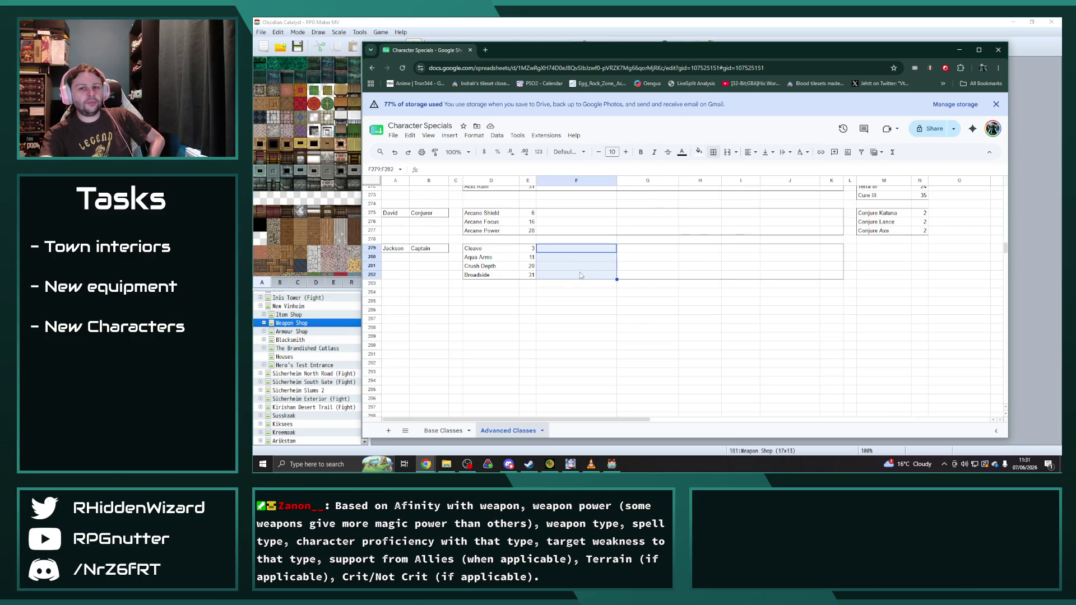
pyautogui.click(647, 251)
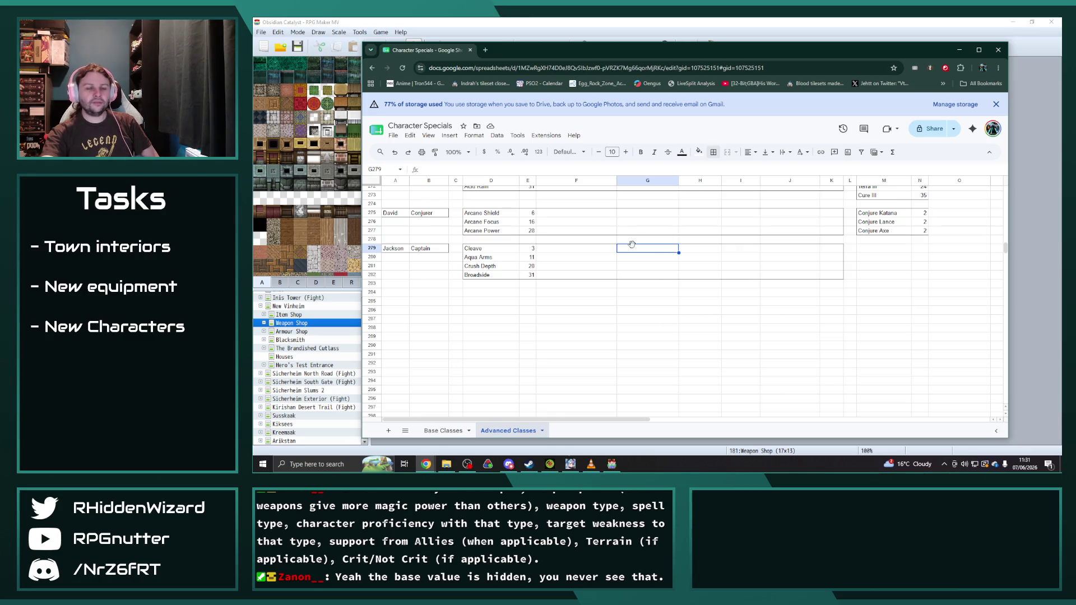
pyautogui.moveTo(740, 250); pyautogui.dragTo(737, 277)
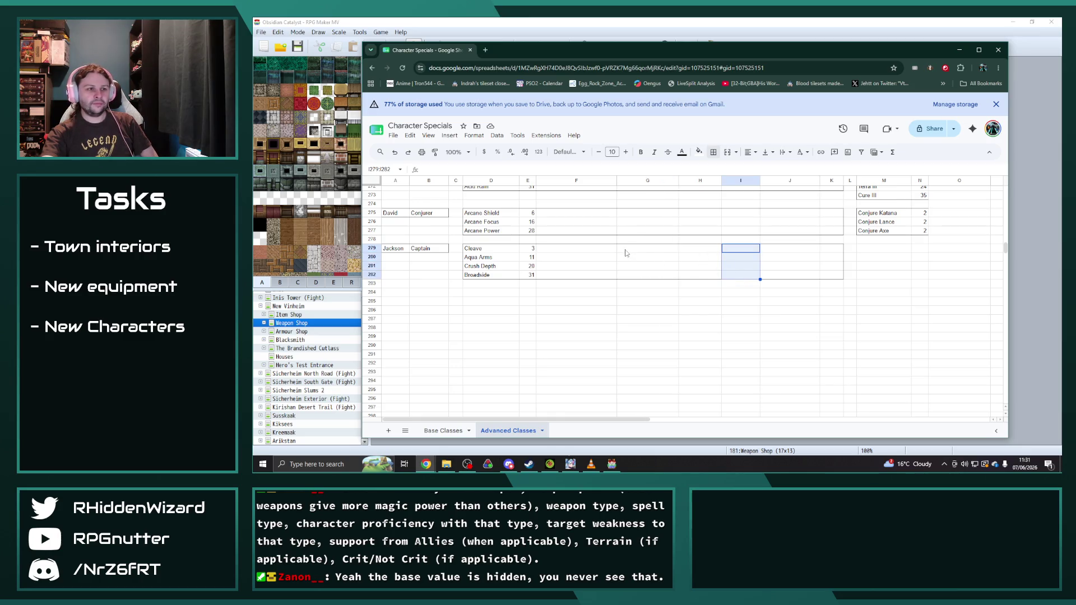
pyautogui.click(697, 257)
pyautogui.click(639, 250)
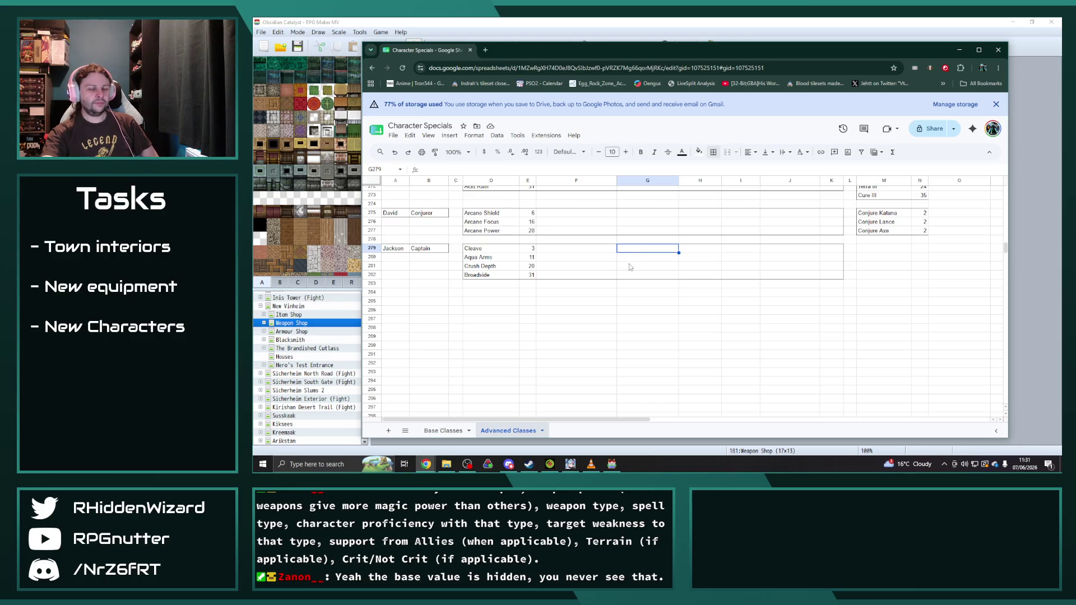
# - Check Jackson's Sailor skills on Base Classes, then open the RPG Maker MV Database
pyautogui.click(443, 430)
pyautogui.click(632, 310)
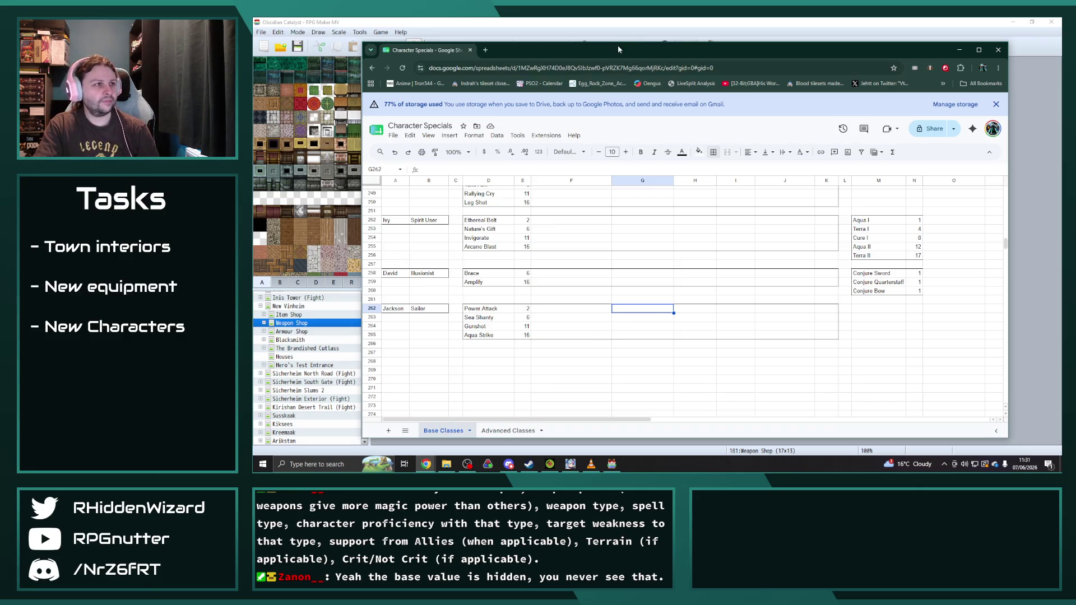
pyautogui.click(612, 464)
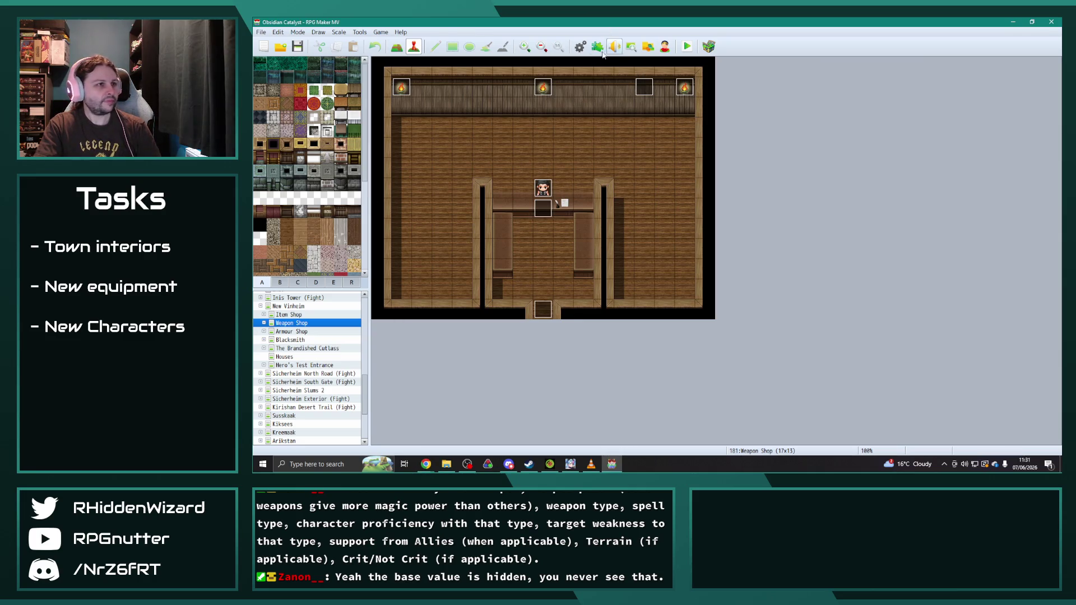
pyautogui.click(580, 46)
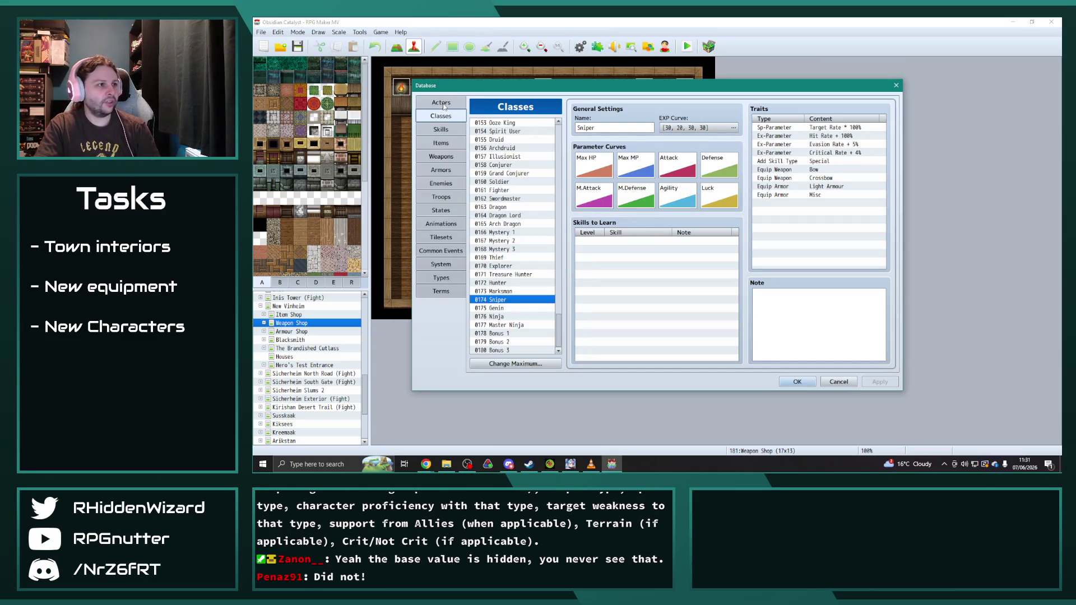
# - Switch the Database from Actors to the Enemies list, then launch Notepad and move it right
pyautogui.click(442, 107)
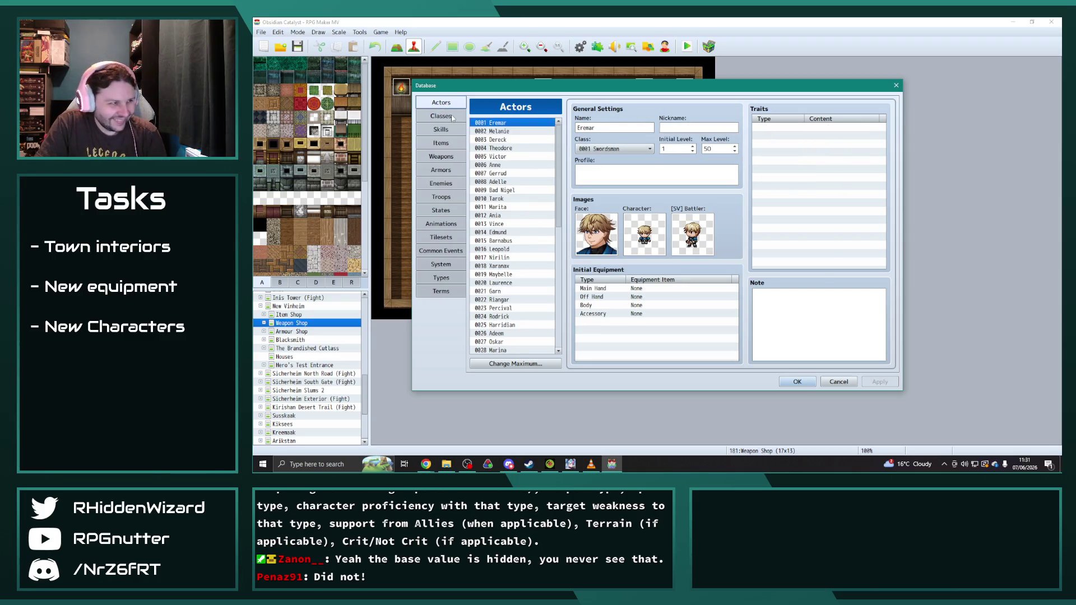
pyautogui.click(441, 183)
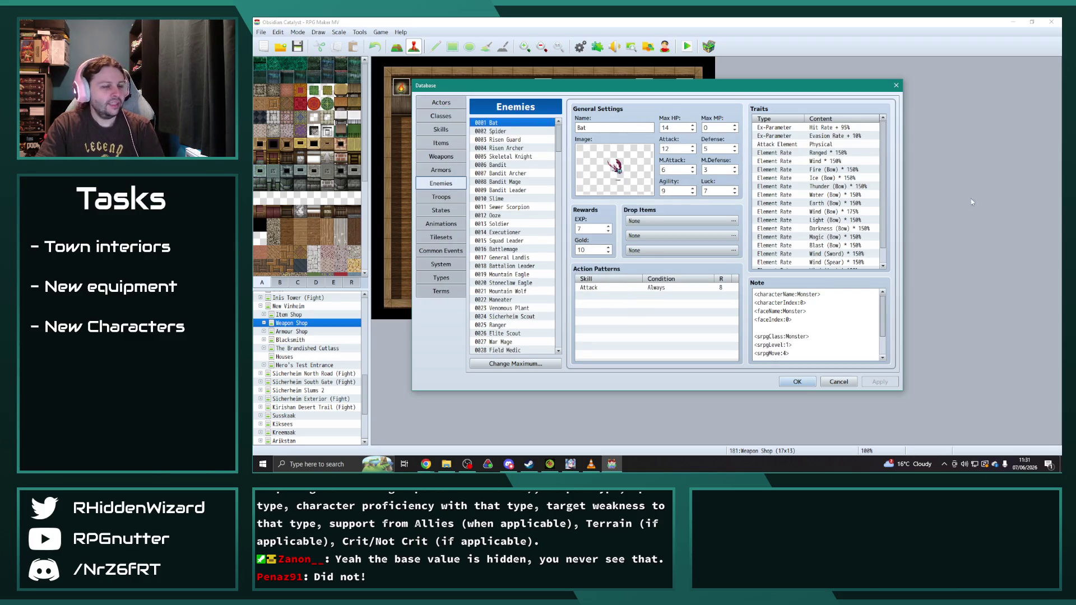
pyautogui.press('super')
pyautogui.write('no')
pyautogui.press('Return')
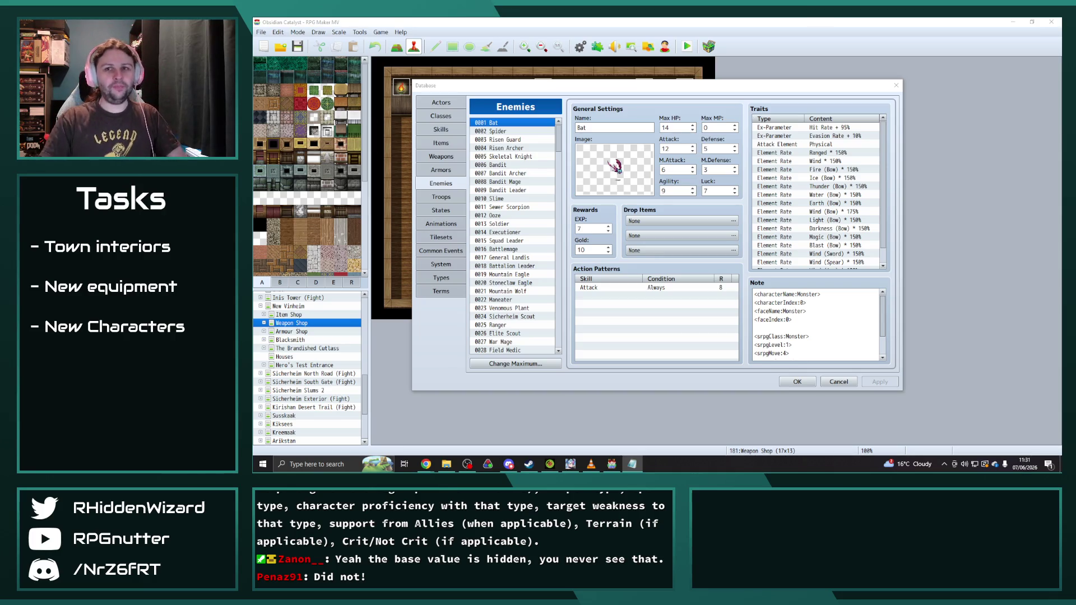
pyautogui.moveTo(751, 54); pyautogui.dragTo(793, 72)
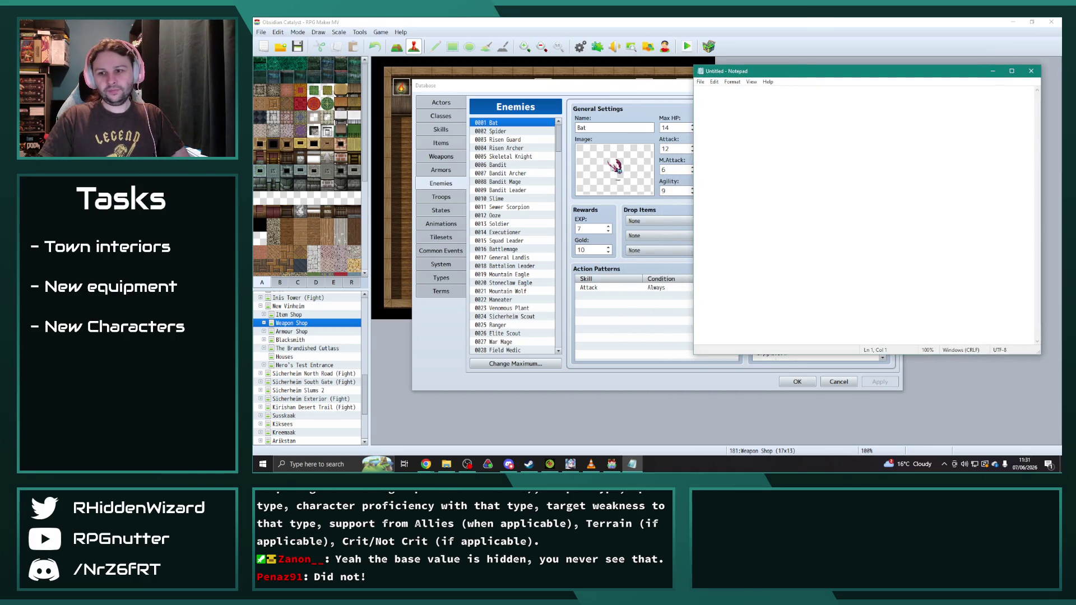
# - Minimize the empty Notepad window so the Database's Bat enemy entry is fully visible
pyautogui.hotkey('alt', 'Tab')
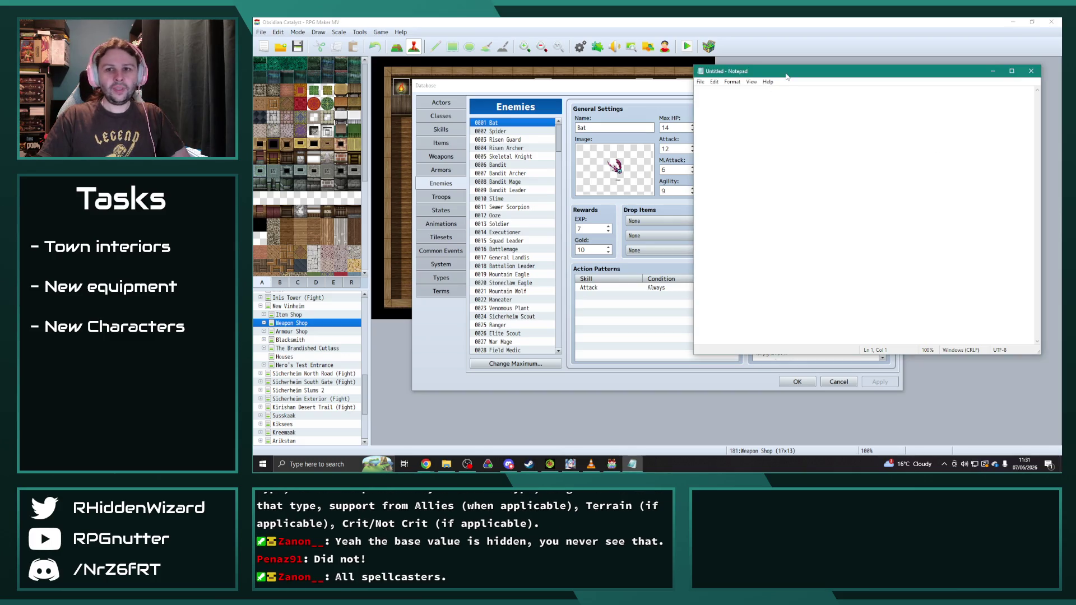
pyautogui.click(993, 71)
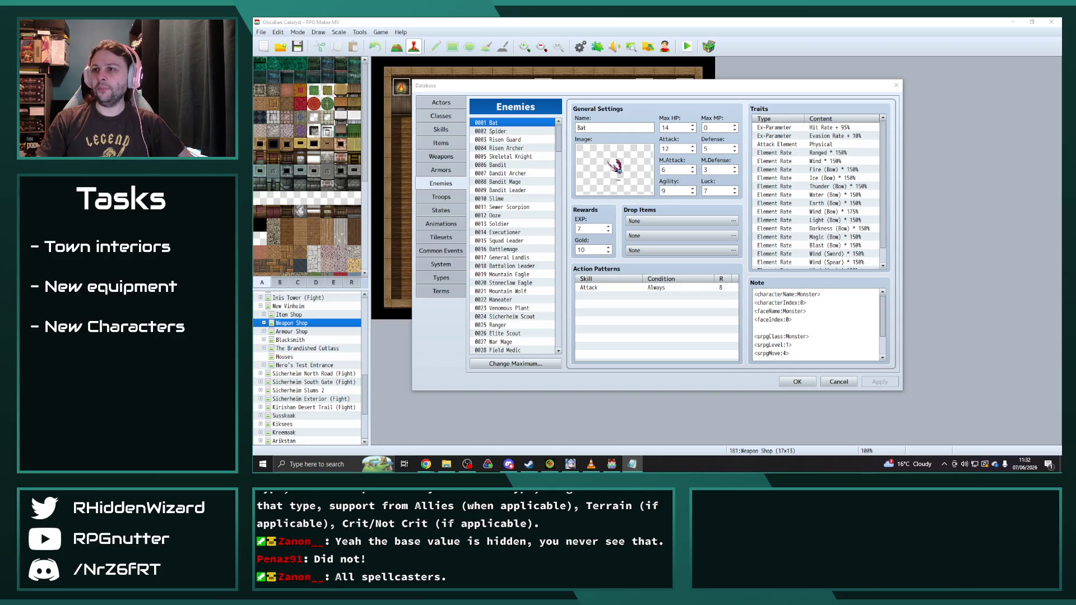
pyautogui.hotkey('alt', 'Tab')
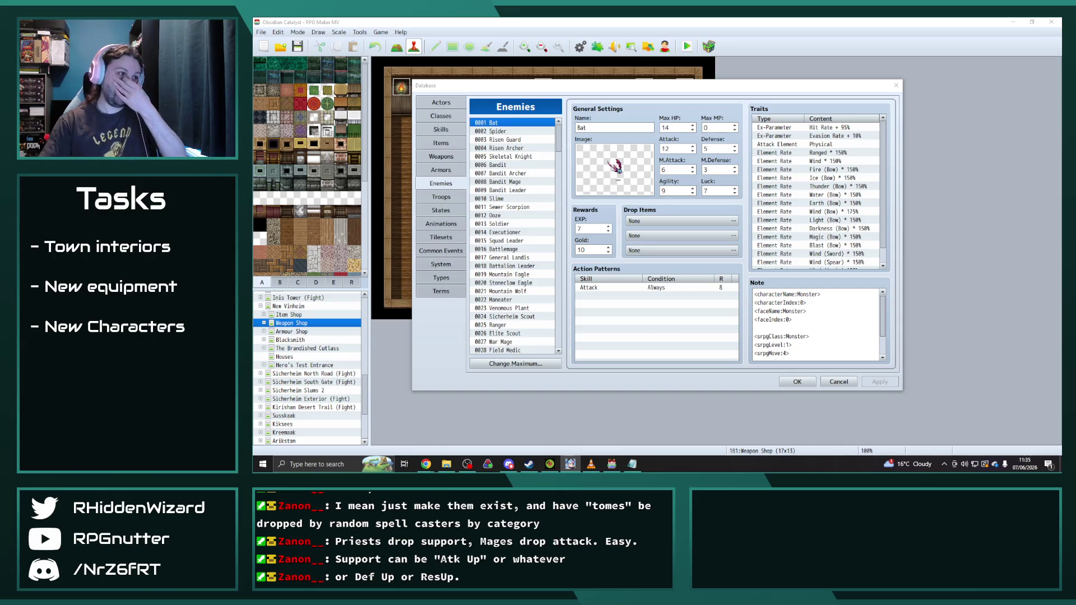
# - Select the 0016 Battlemage enemy in the Enemies list
pyautogui.click(511, 248)
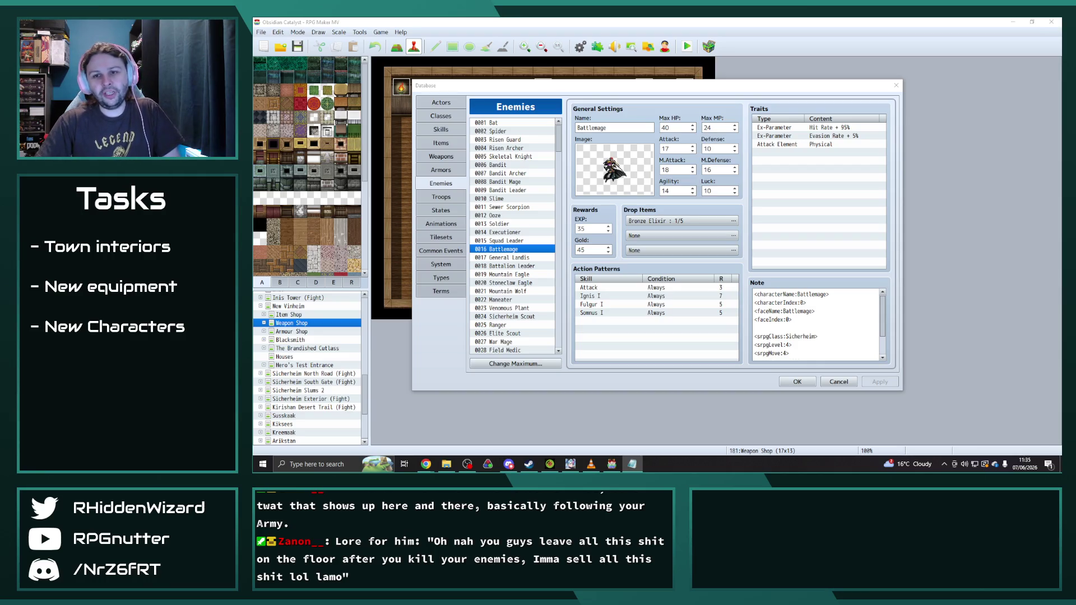
# - Scroll down the Enemies list past the Battlemage entry
pyautogui.scroll(-5, 514, 278)
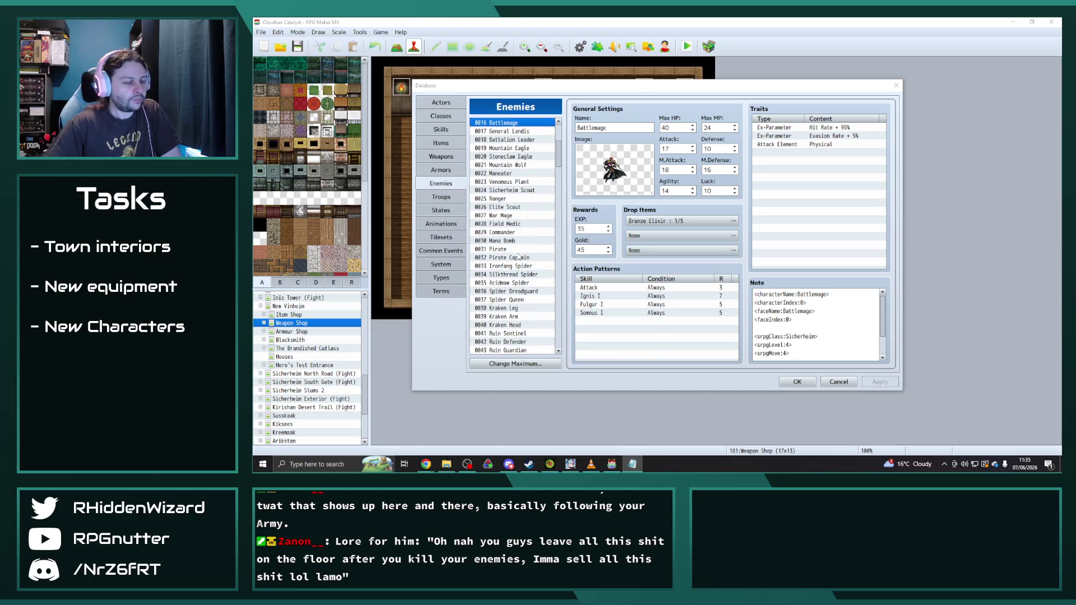
pyautogui.scroll(-1, 530, 244)
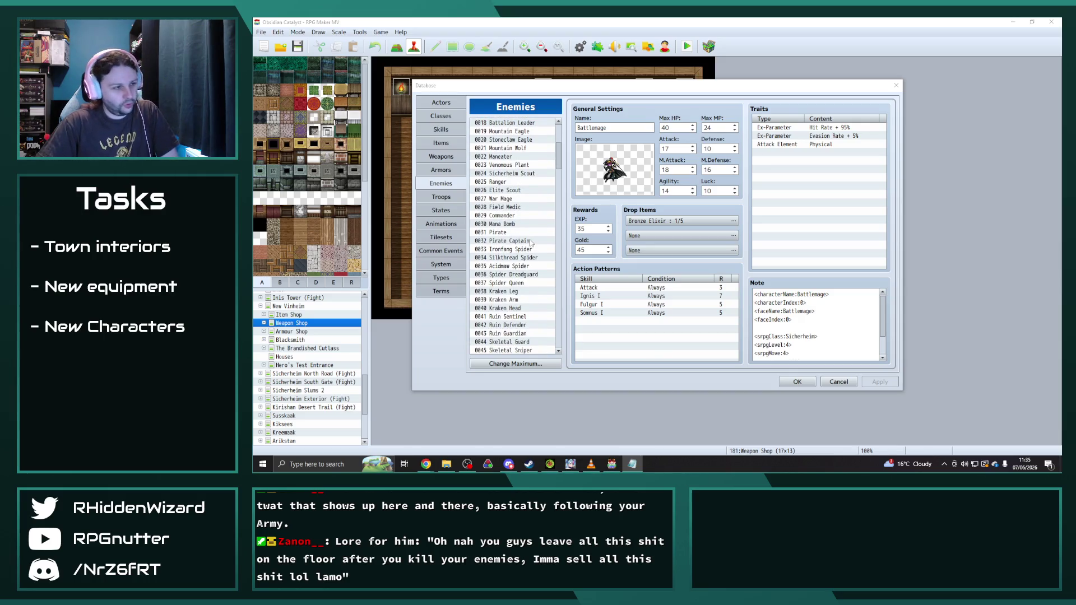
pyautogui.scroll(-1, 531, 242)
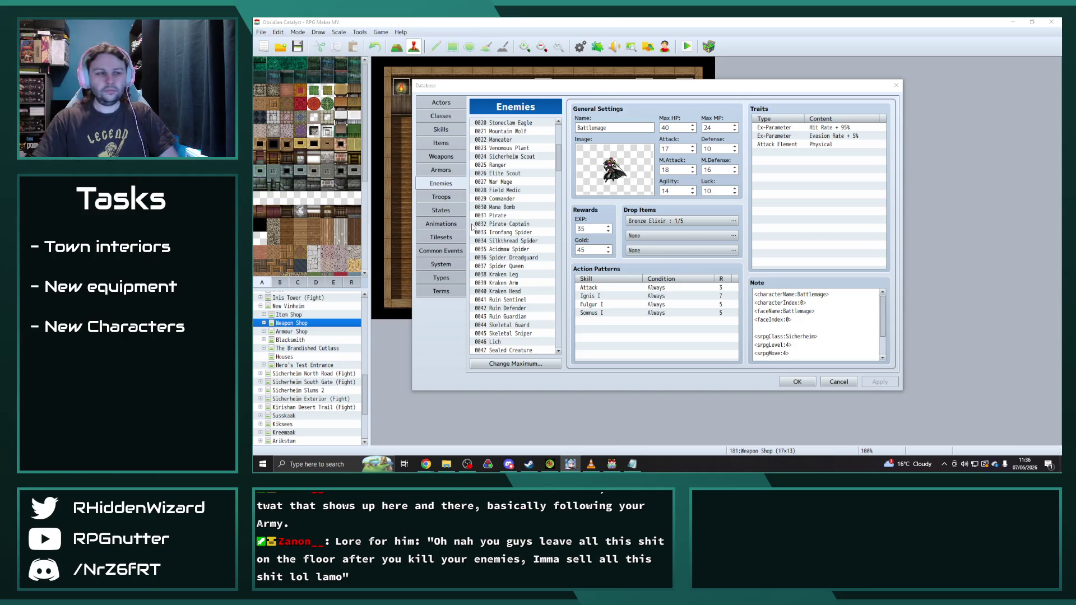
pyautogui.scroll(-2, 521, 272)
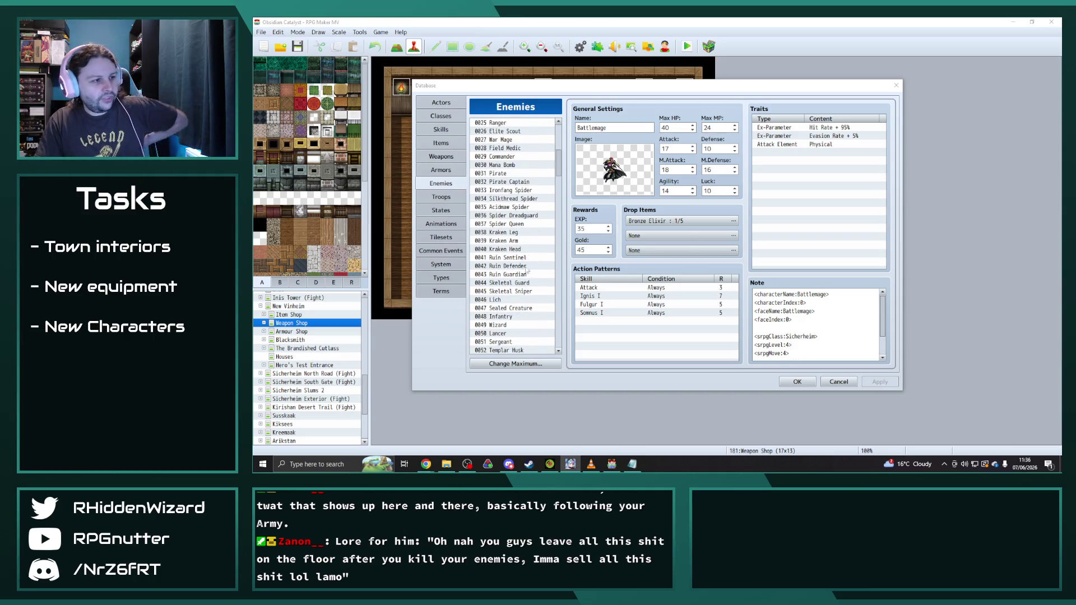
pyautogui.scroll(-1, 524, 275)
pyautogui.scroll(-1, 524, 275)
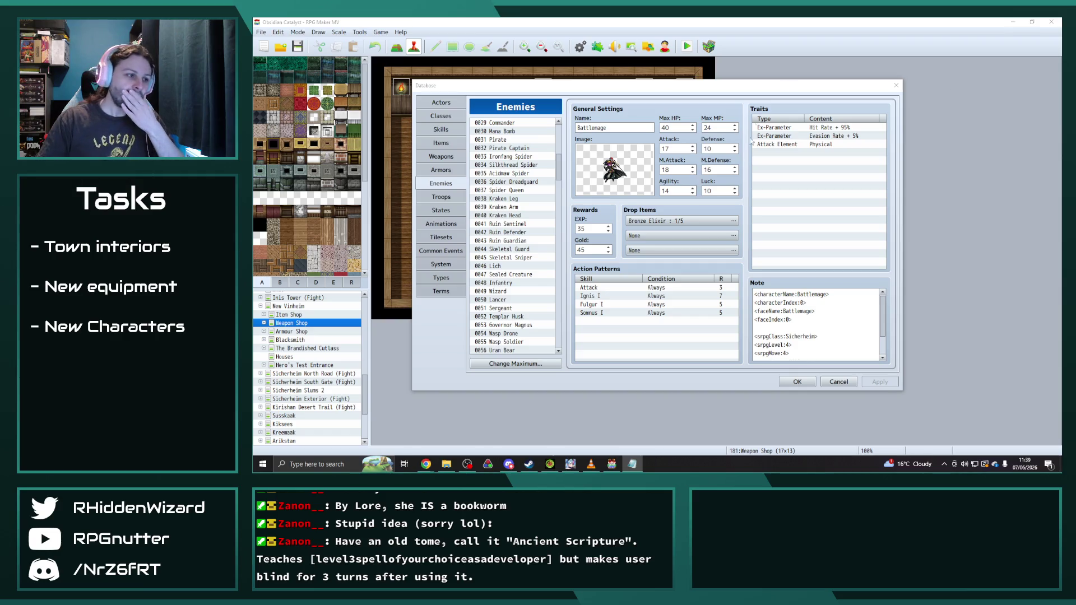
pyautogui.scroll(-1, 518, 215)
# - Compare the 0066 Sorcerer and 0065 Karatak enemies, then show 0067 Gate Commander
pyautogui.scroll(-4, 521, 210)
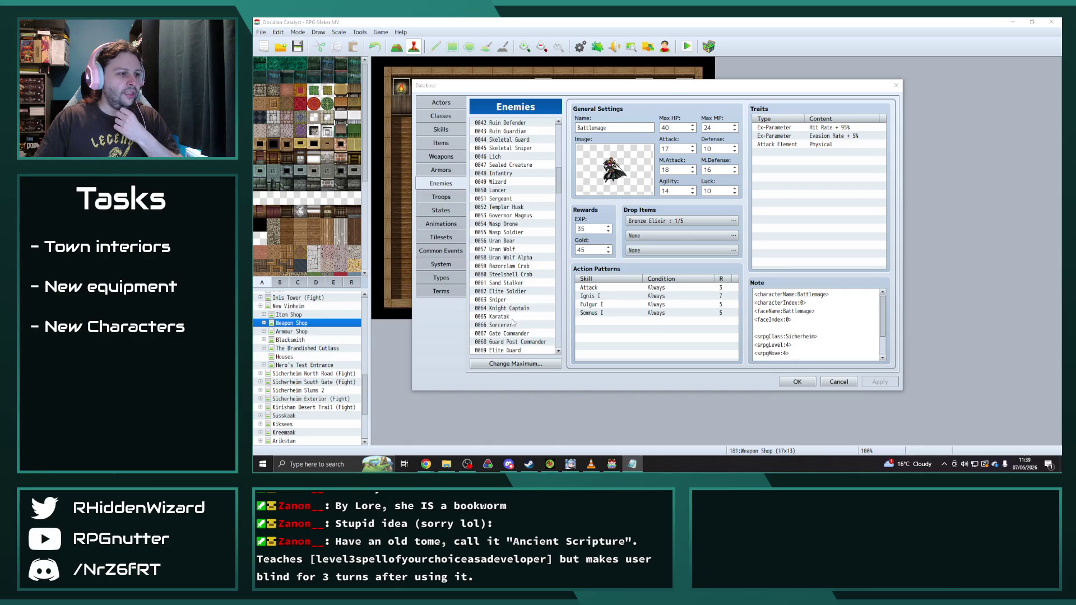
pyautogui.click(510, 325)
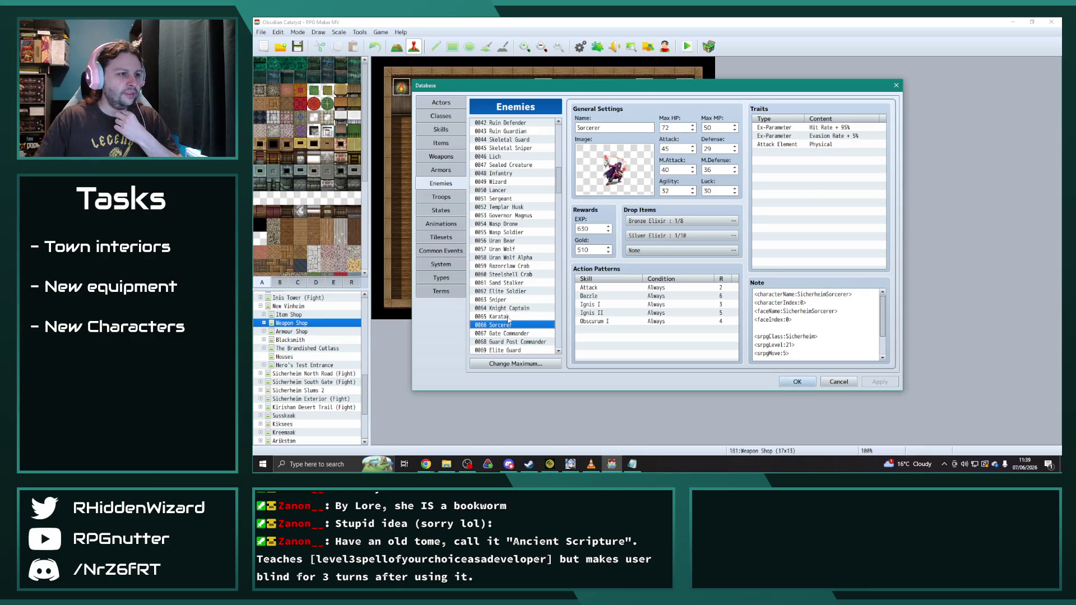
pyautogui.click(508, 317)
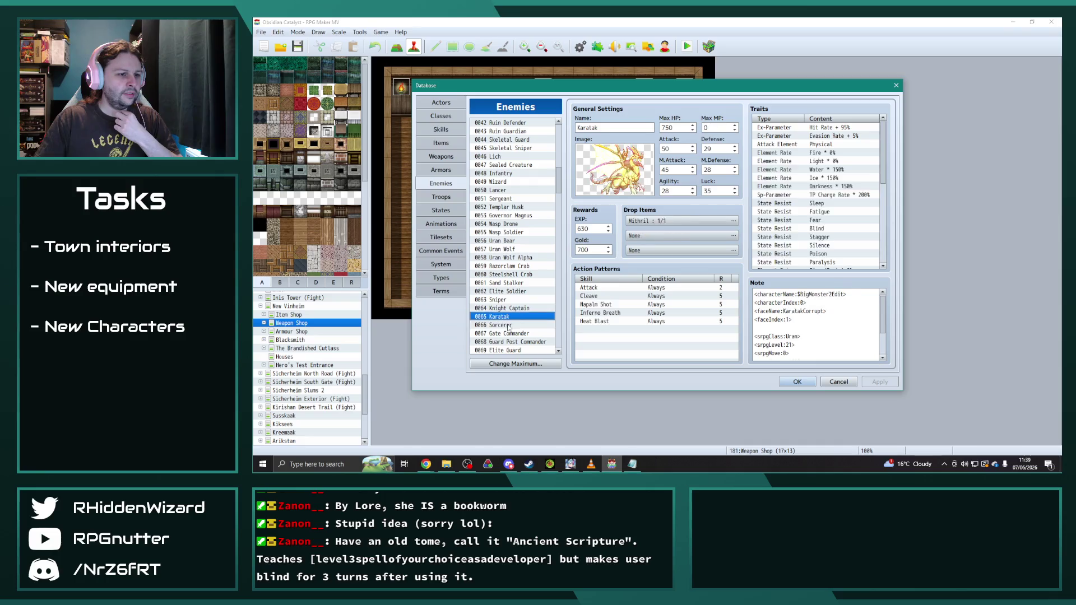
pyautogui.click(508, 325)
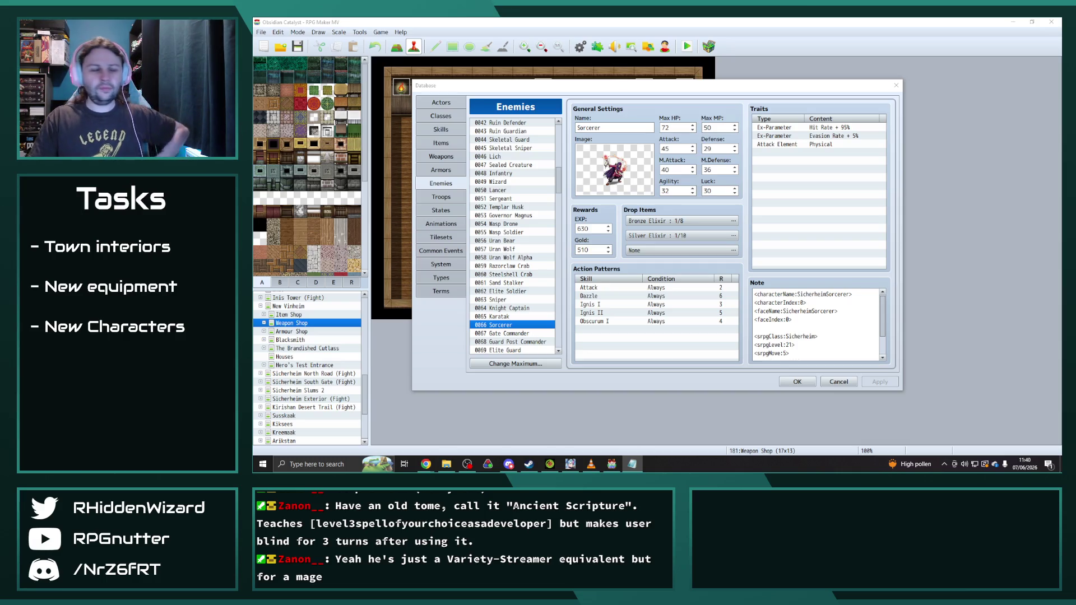
pyautogui.scroll(-4, 538, 215)
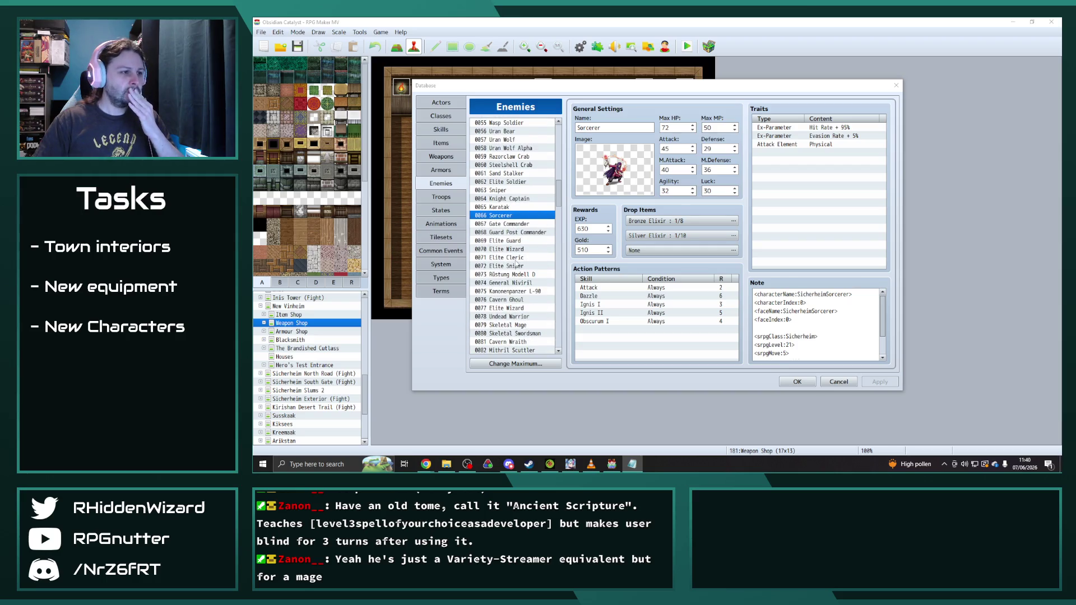
pyautogui.click(502, 225)
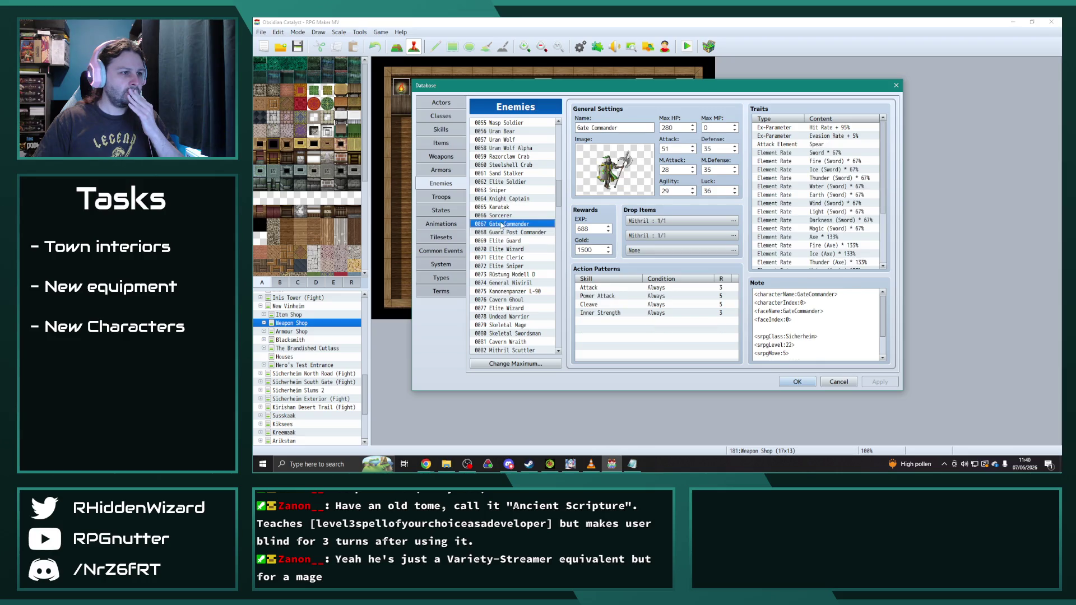
# - Step back to the Sorcerer entry, then select the 0071 Elite Cleric enemy
pyautogui.press('Up')
pyautogui.hotkey('alt', 'Tab')
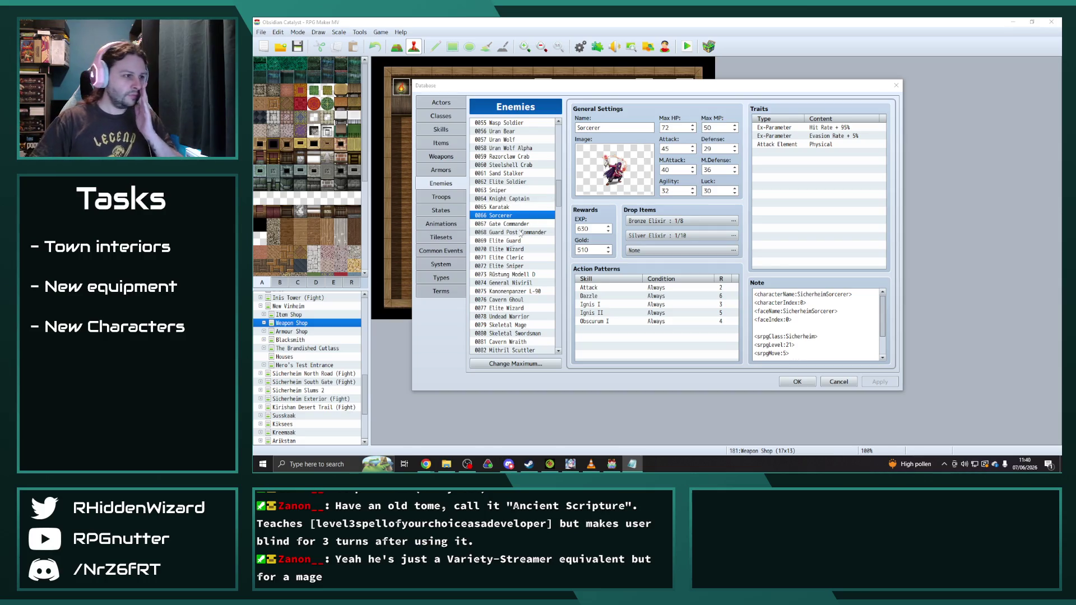
pyautogui.click(502, 259)
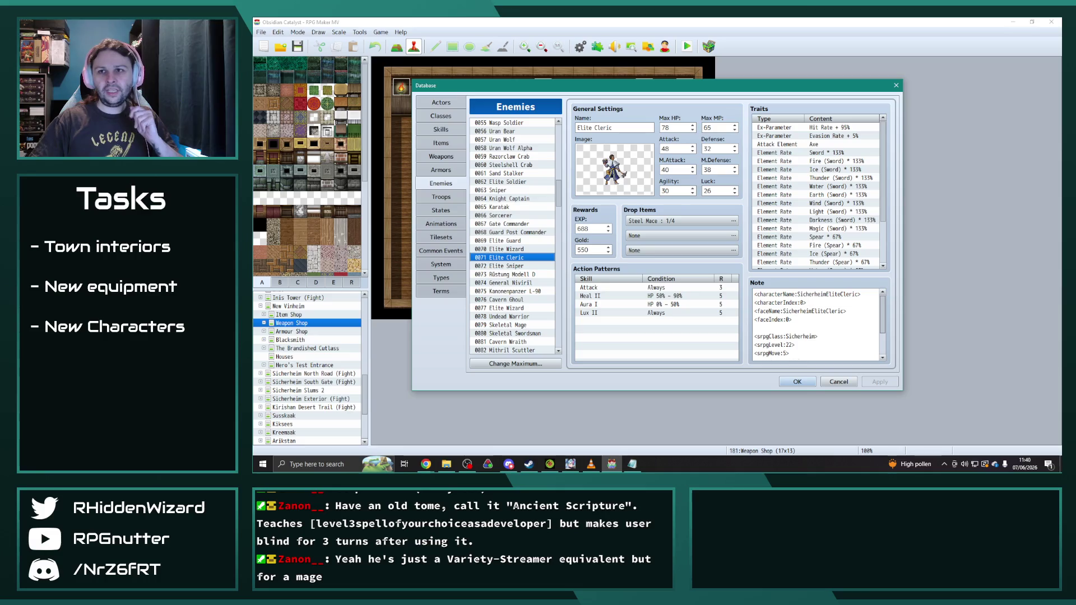
pyautogui.hotkey('alt', 'Tab')
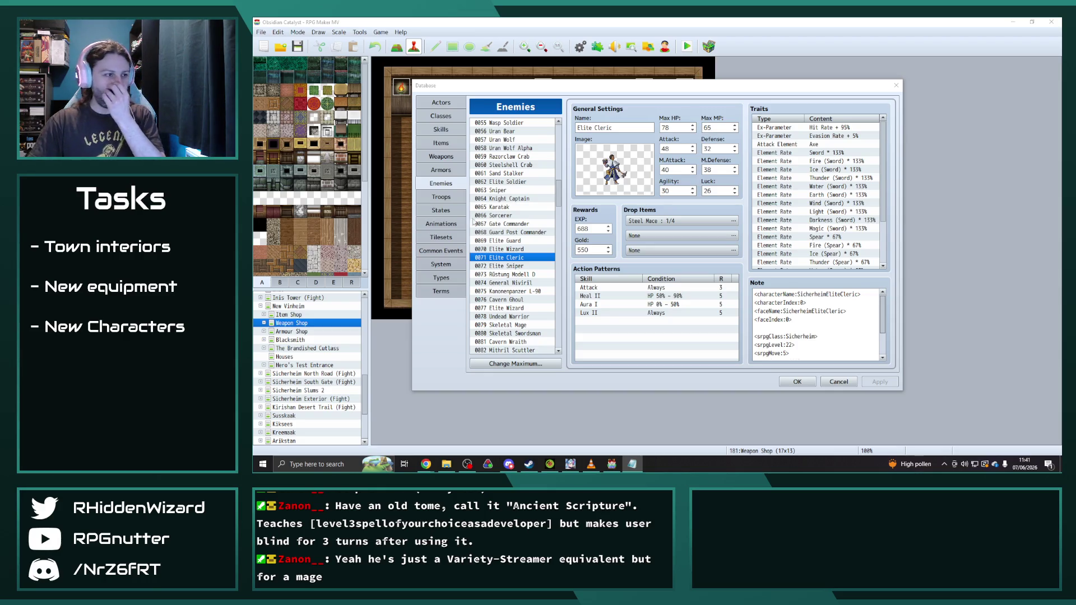
pyautogui.scroll(-1, 519, 283)
# - Browse the Cavern Ghoul, Elite Wizard, Undead Warrior, Skeletal Swordsman and Skeletal Mage enemies
pyautogui.click(517, 275)
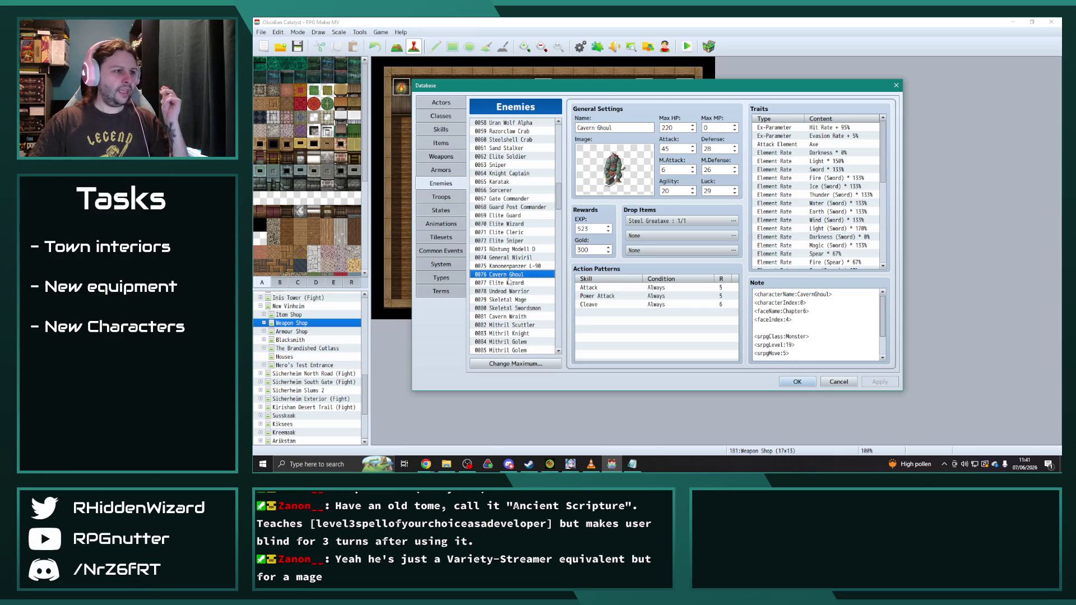
pyautogui.click(510, 284)
pyautogui.scroll(-1, 509, 284)
pyautogui.click(515, 257)
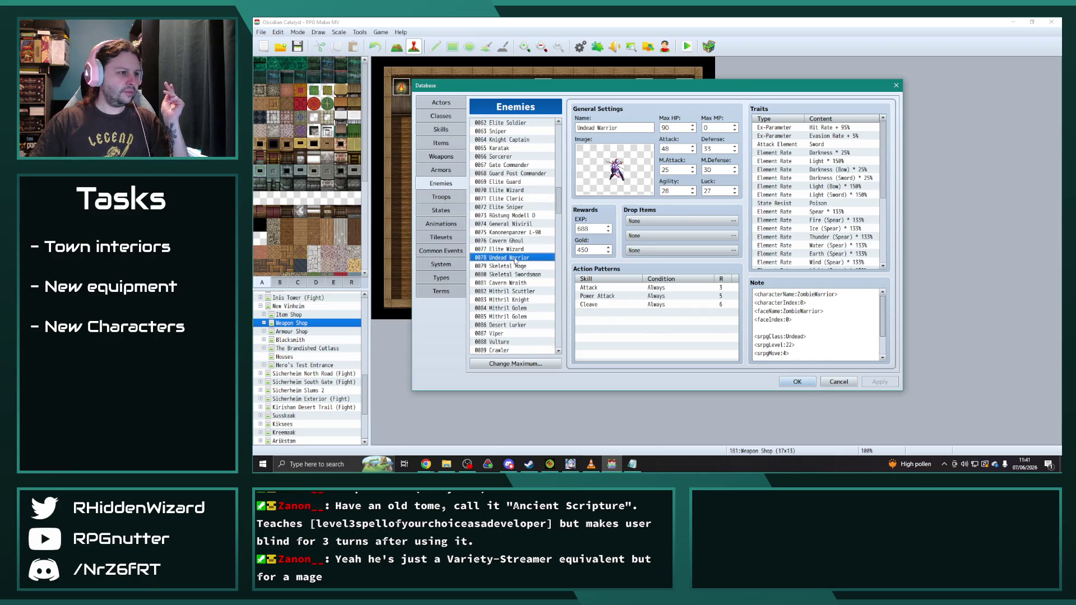
pyautogui.click(516, 264)
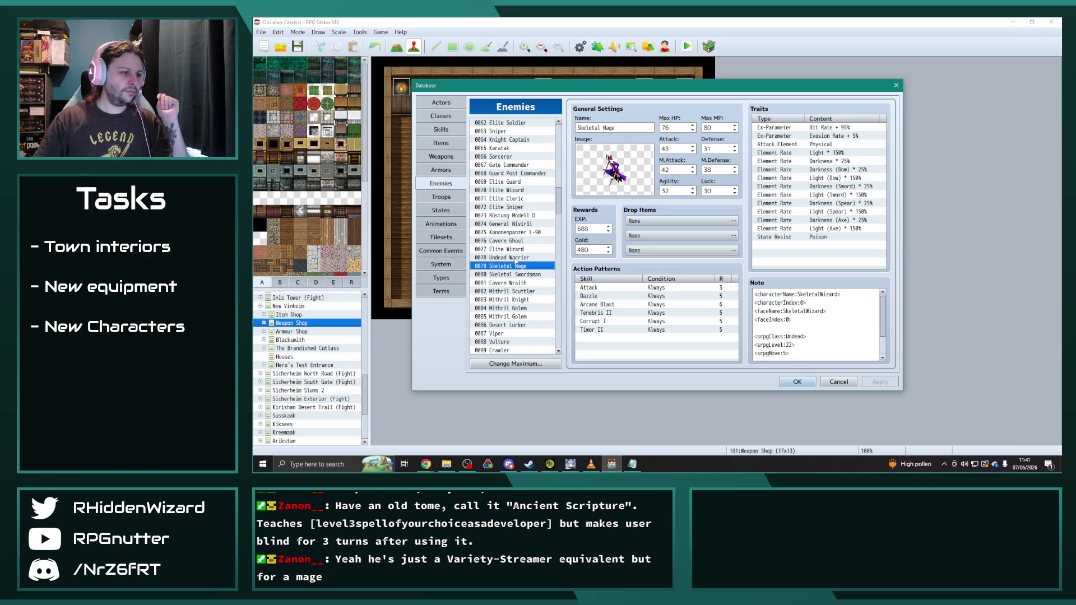
pyautogui.scroll(-1, 515, 264)
pyautogui.click(514, 248)
pyautogui.click(513, 241)
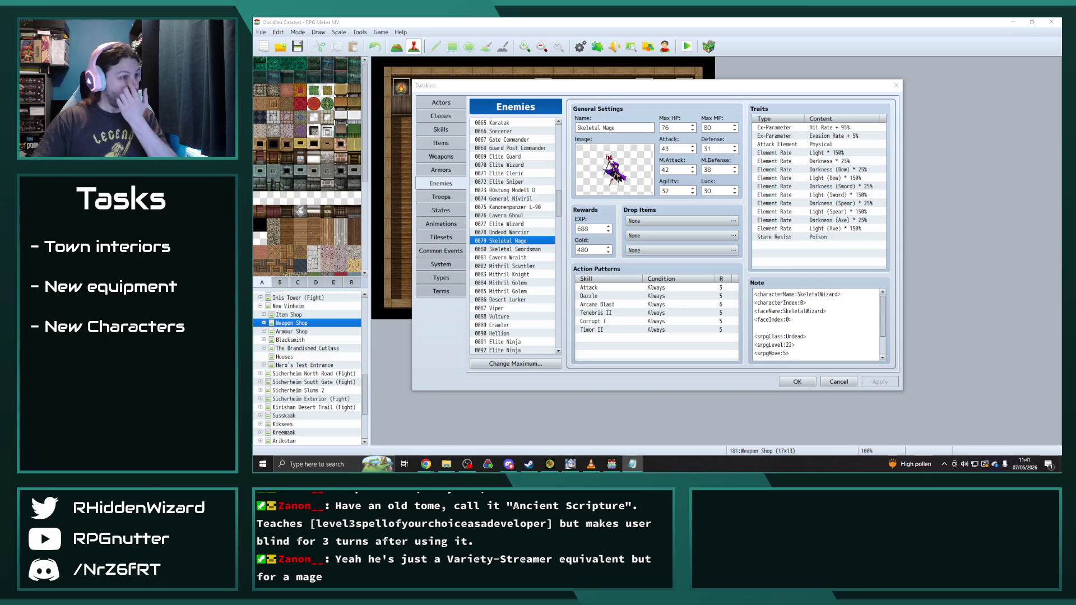
# - Scroll further down the Enemies list, then close the Database with OK
pyautogui.scroll(-4, 512, 236)
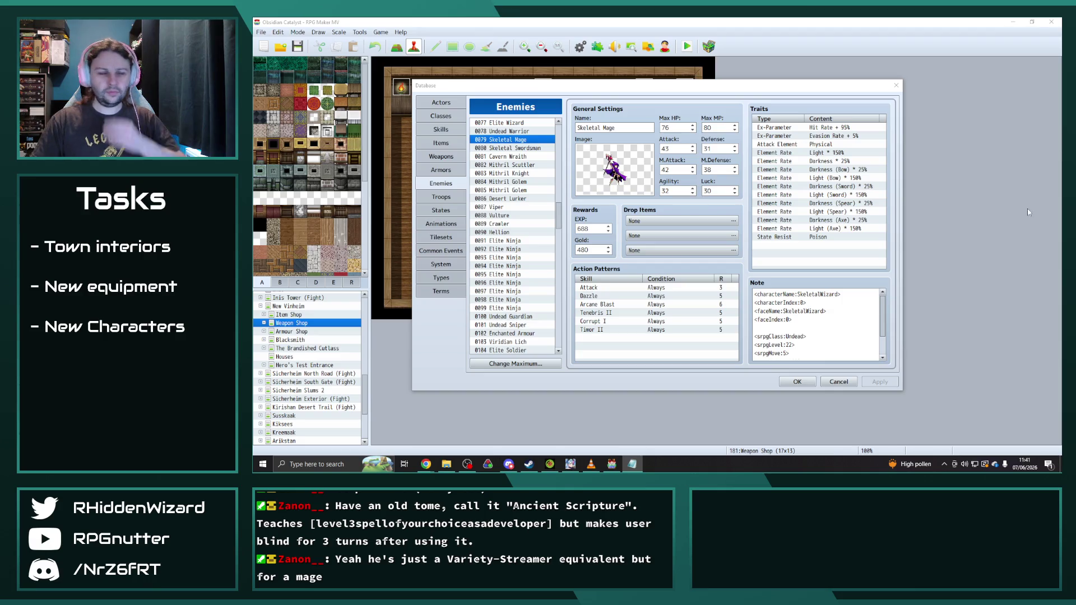
pyautogui.scroll(-4, 502, 276)
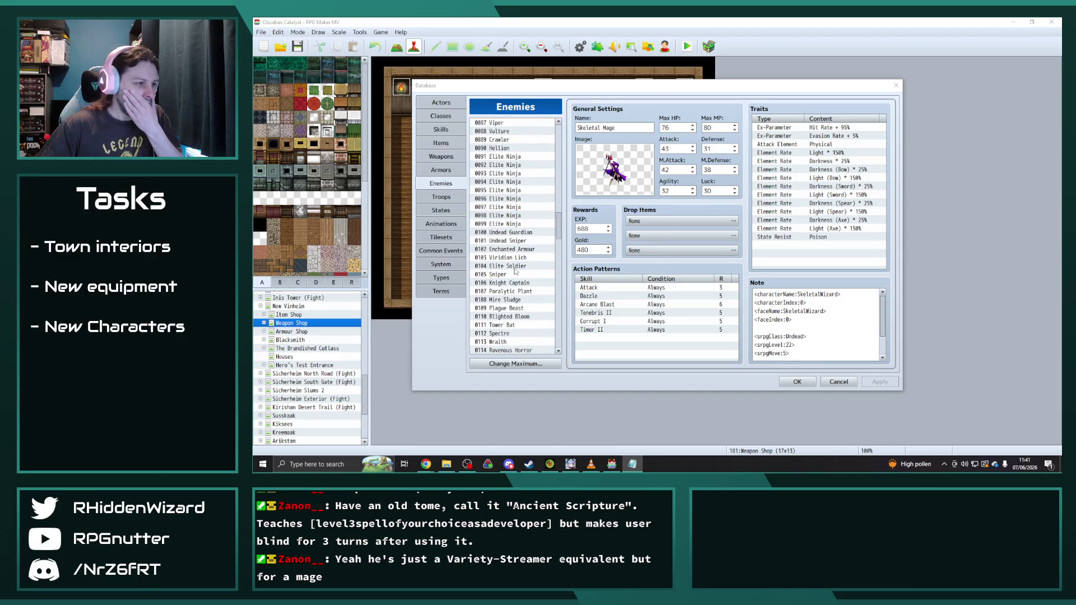
pyautogui.scroll(-1, 514, 272)
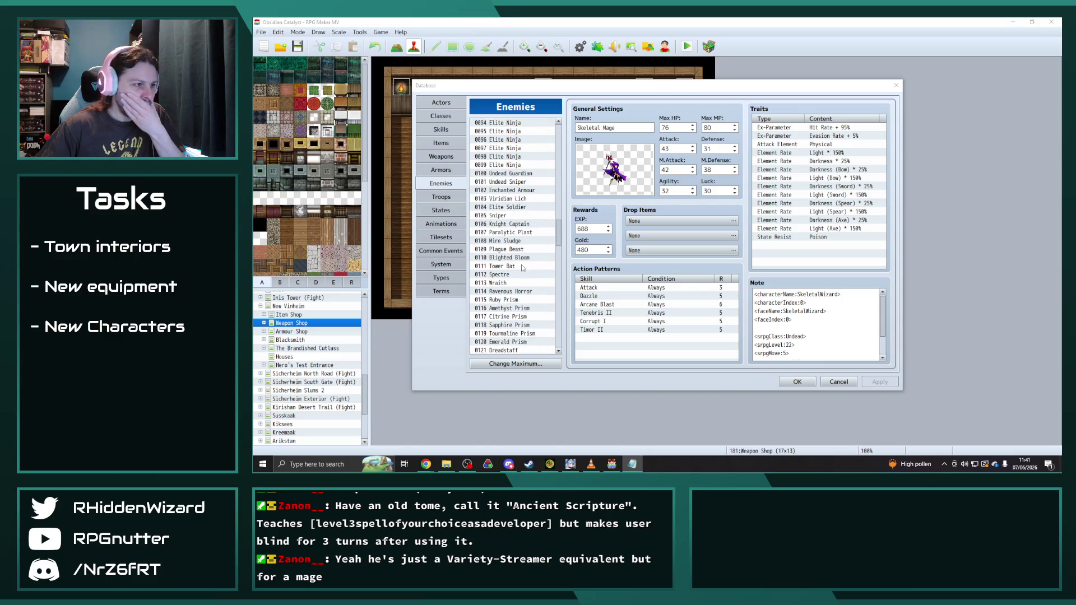
pyautogui.scroll(-3, 524, 268)
pyautogui.scroll(-2, 524, 267)
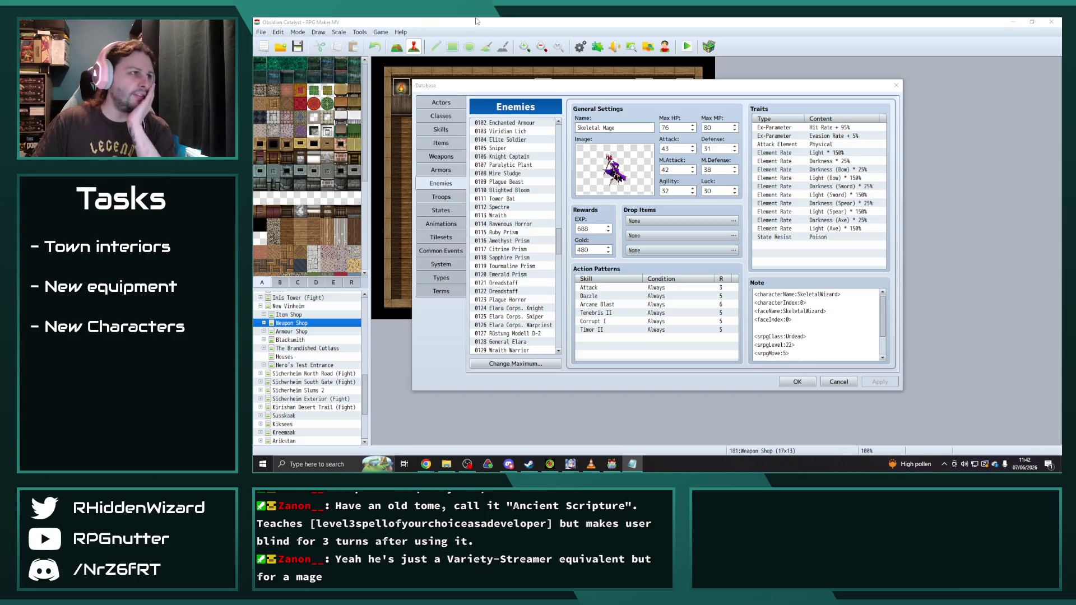
pyautogui.press('Return')
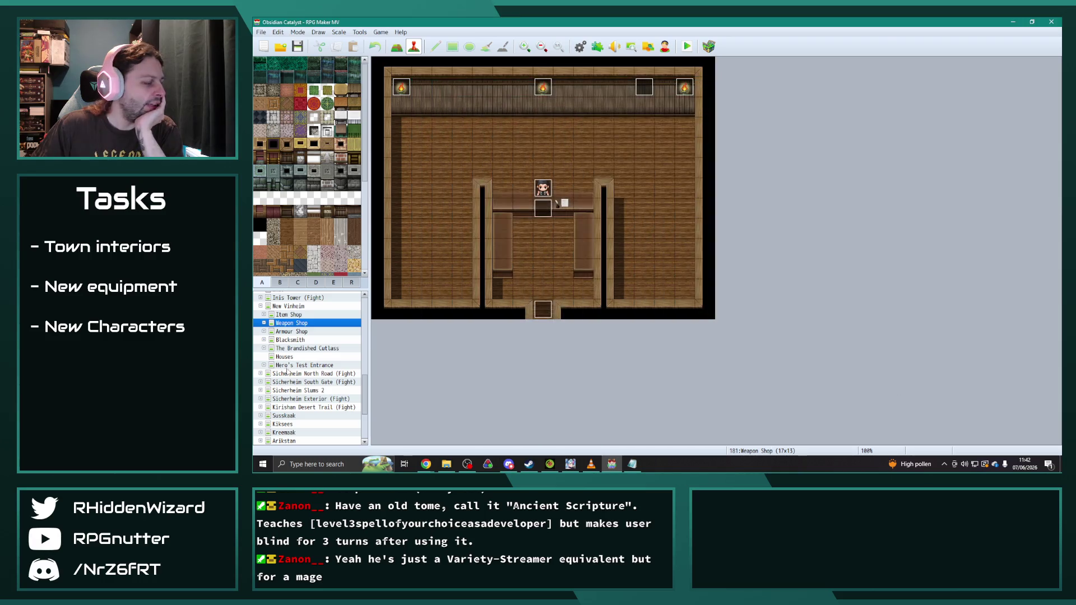
# - Open the Mirratan town map and collapse its shop interior maps
pyautogui.scroll(-2, 310, 361)
pyautogui.doubleClick(283, 415)
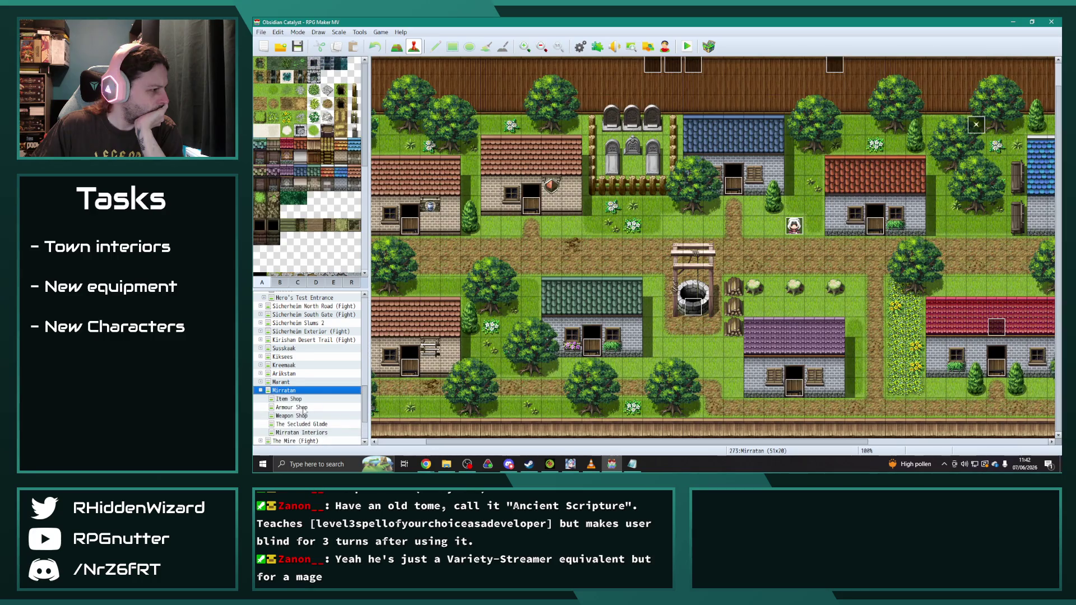
pyautogui.click(302, 408)
pyautogui.click(261, 390)
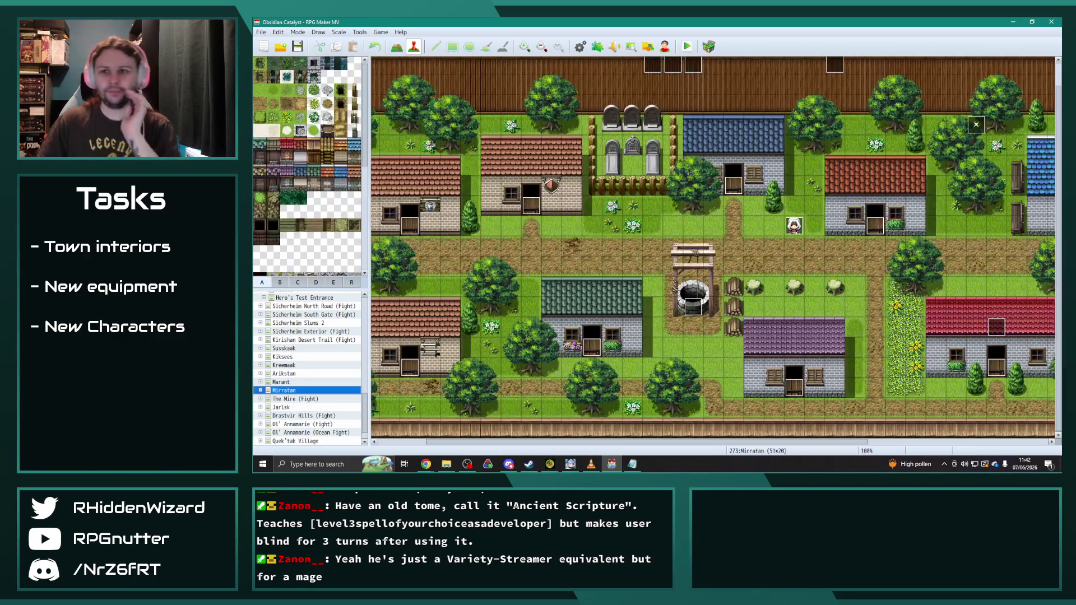
# - Reopen the Database with F9 on the Enemies list
pyautogui.hotkey('alt', 'Tab')
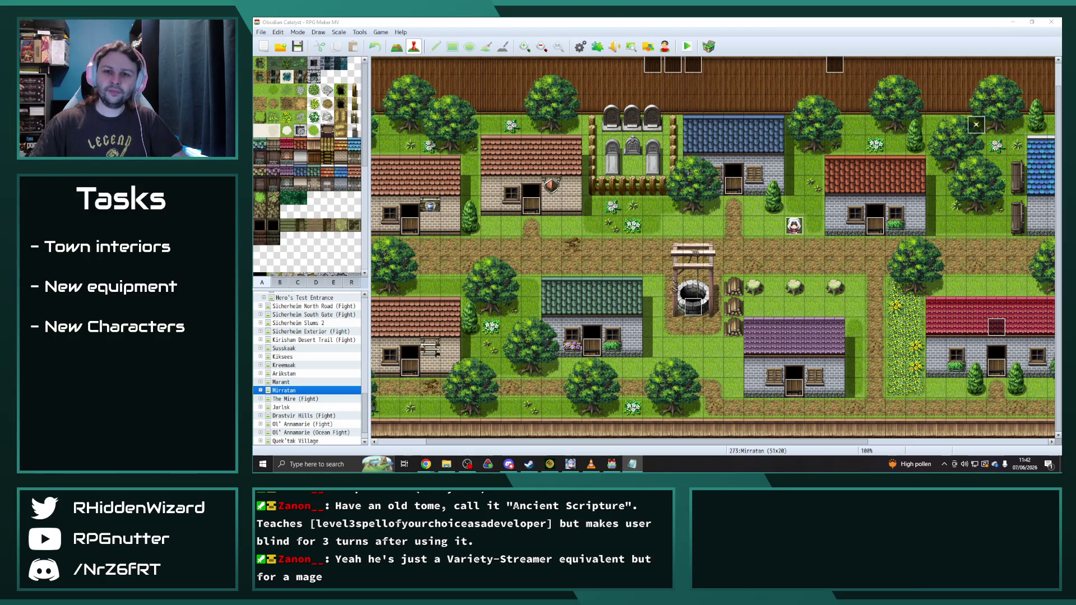
pyautogui.scroll(-1, 311, 408)
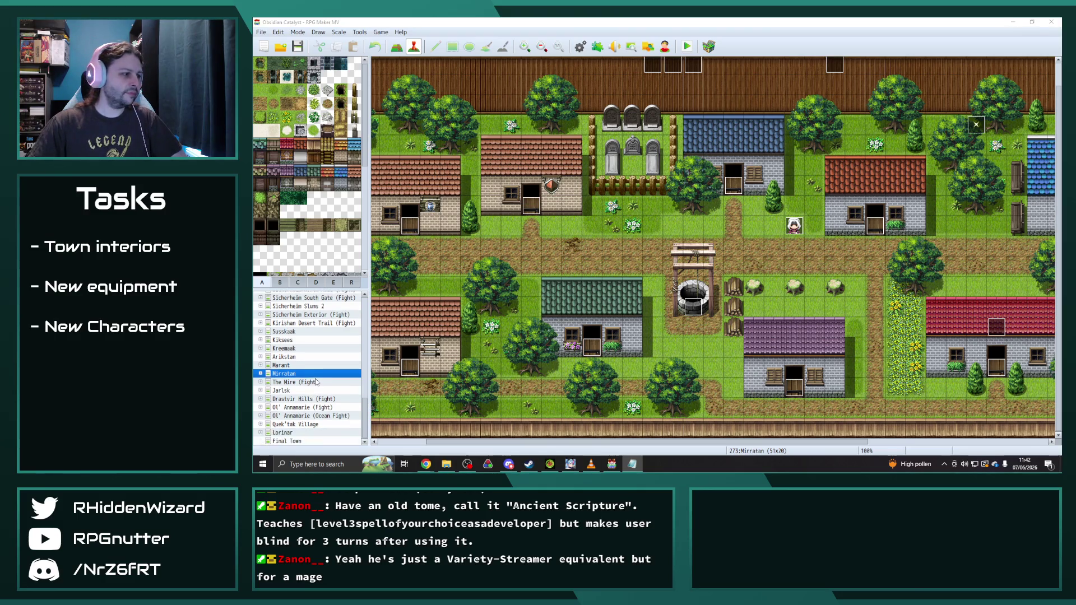
pyautogui.press('F9')
pyautogui.scroll(-5, 526, 270)
# - Step through the Wraith enemies, comparing Wraith Lord and settling on Wraith Priest
pyautogui.scroll(-10, 526, 270)
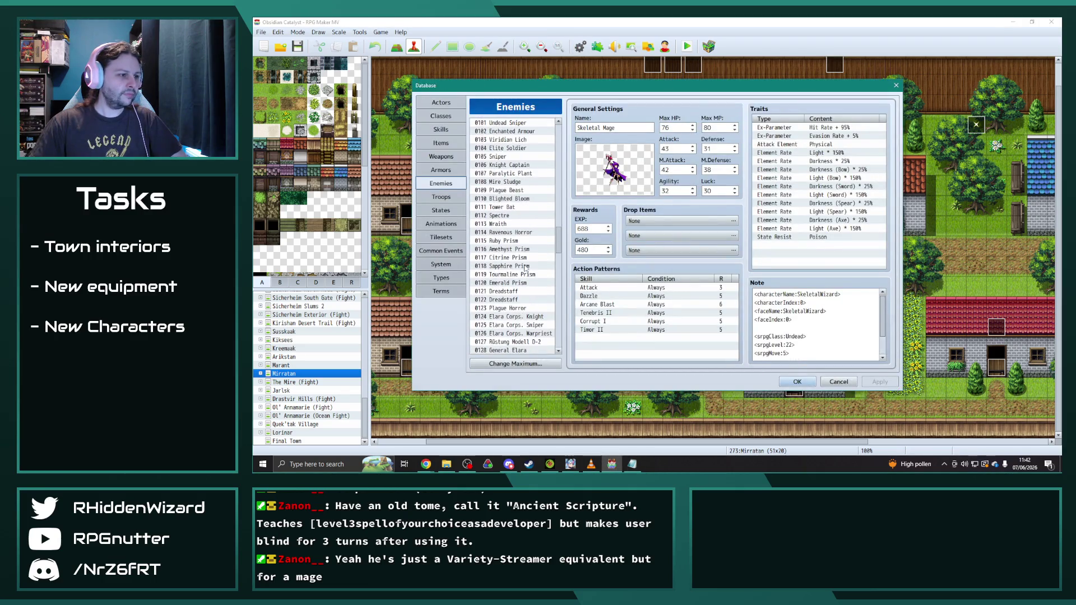
pyautogui.scroll(-1, 527, 259)
pyautogui.click(519, 225)
pyautogui.click(520, 232)
pyautogui.click(520, 241)
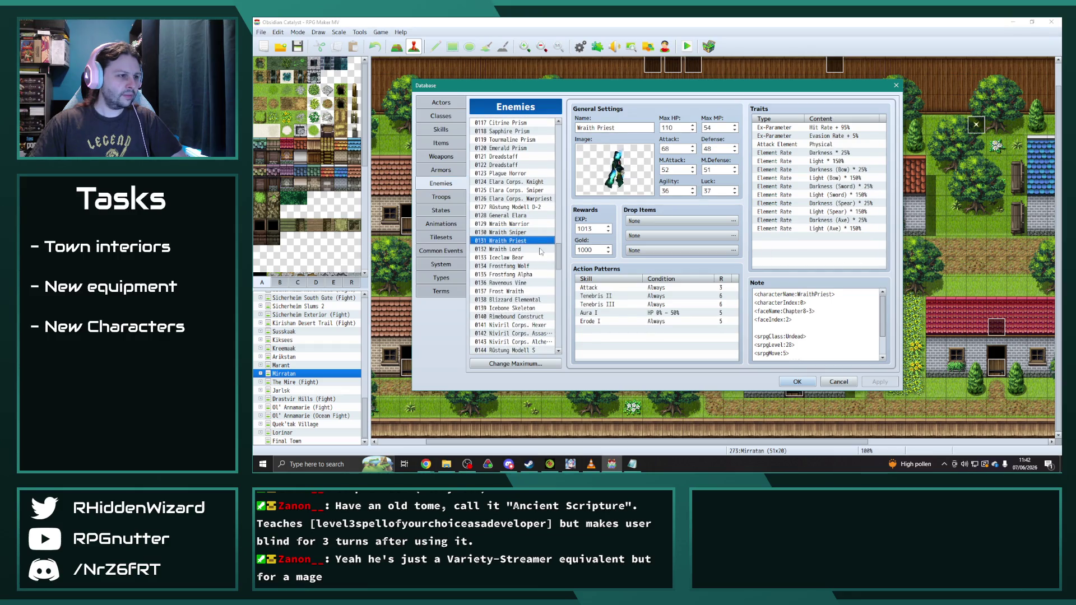
pyautogui.click(515, 249)
pyautogui.click(514, 242)
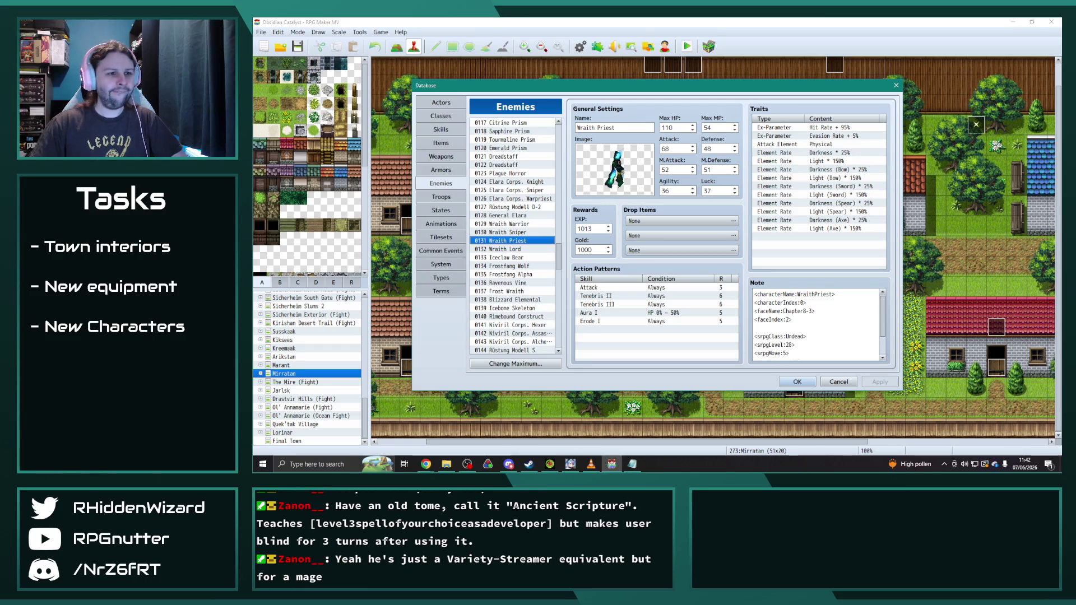
pyautogui.hotkey('alt', 'Tab')
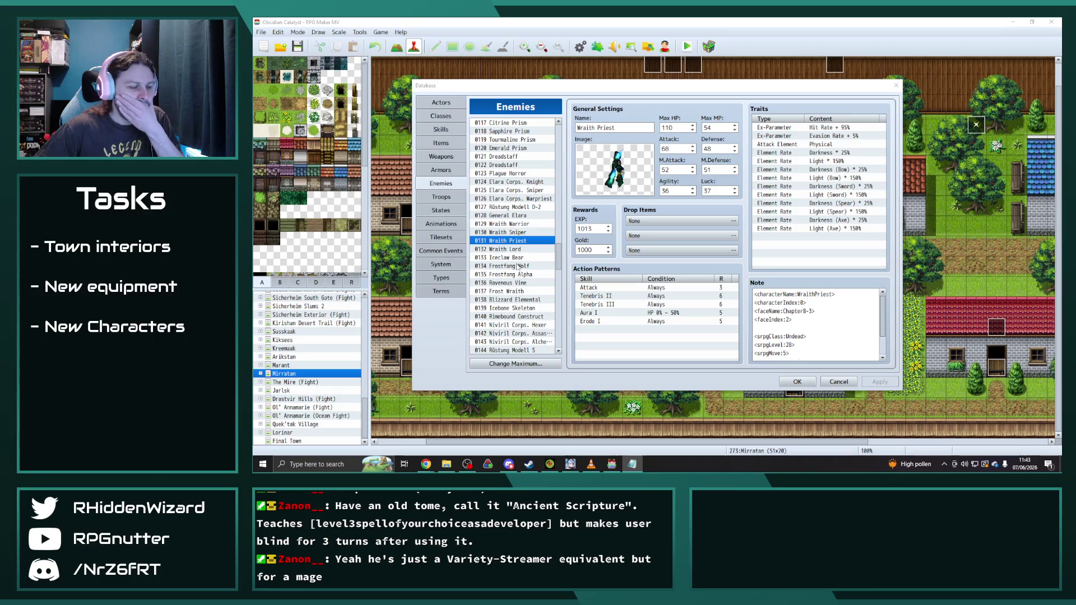
# - View the Niviril Corps. Assassin, Alchemist and Hexer entries, then close the Database
pyautogui.scroll(-3, 516, 256)
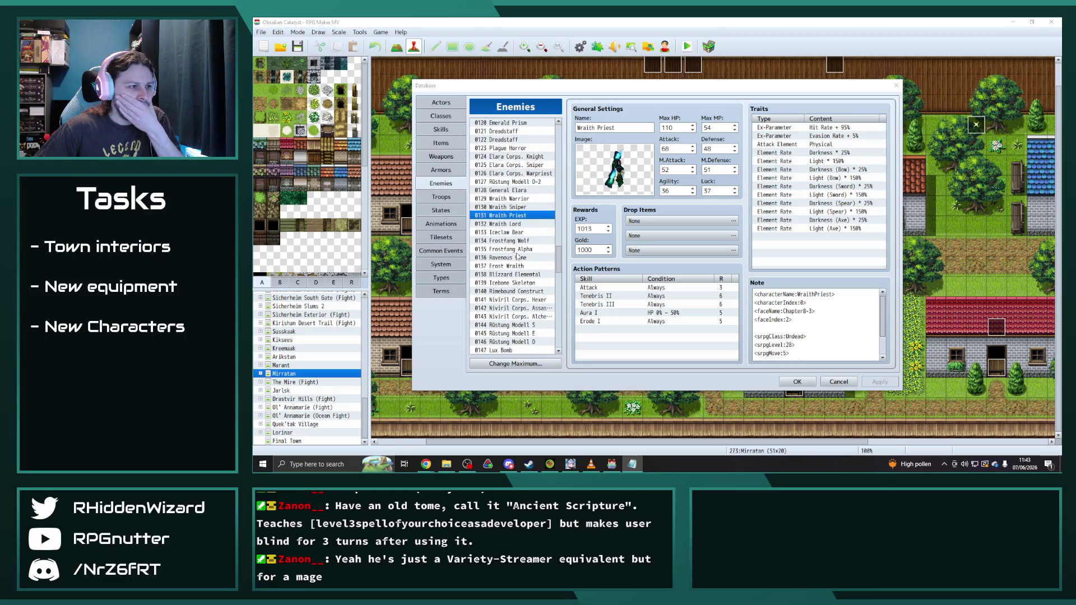
pyautogui.scroll(-1, 526, 281)
pyautogui.click(529, 299)
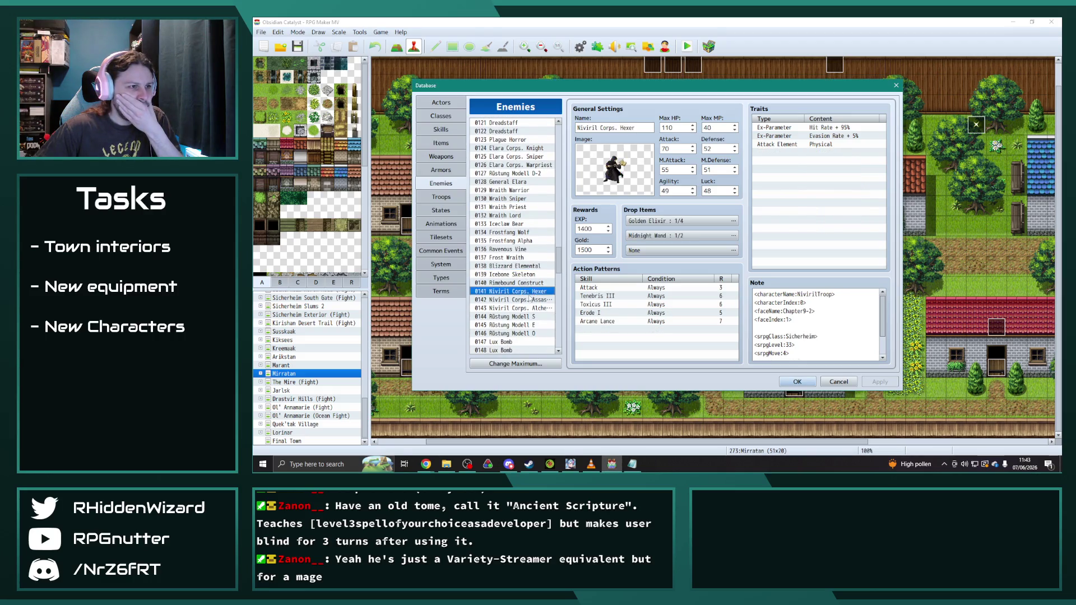
pyautogui.click(529, 307)
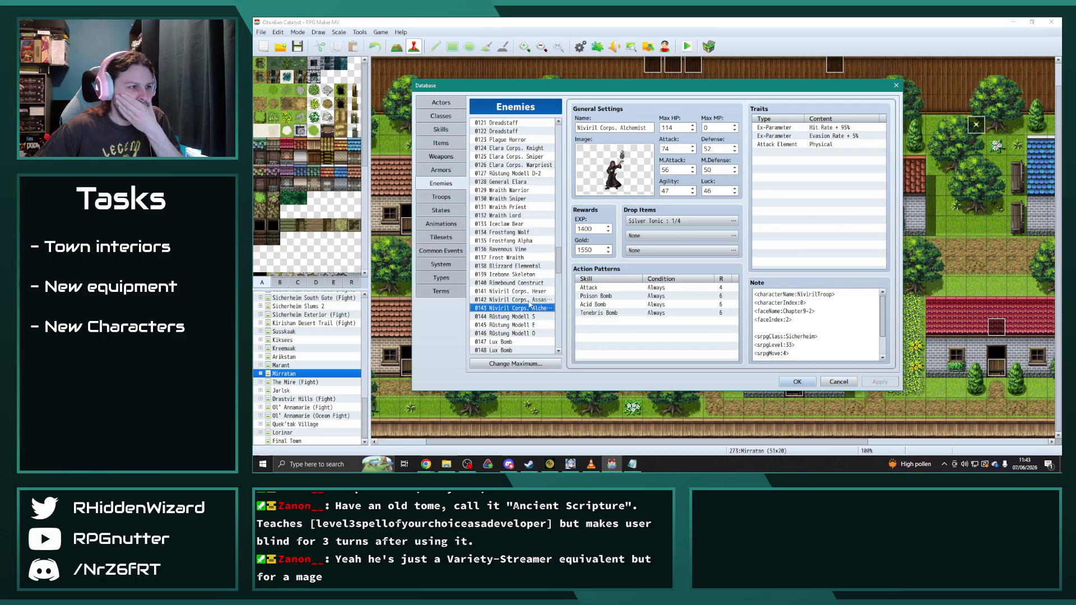
pyautogui.click(530, 291)
pyautogui.hotkey('alt', 'Tab')
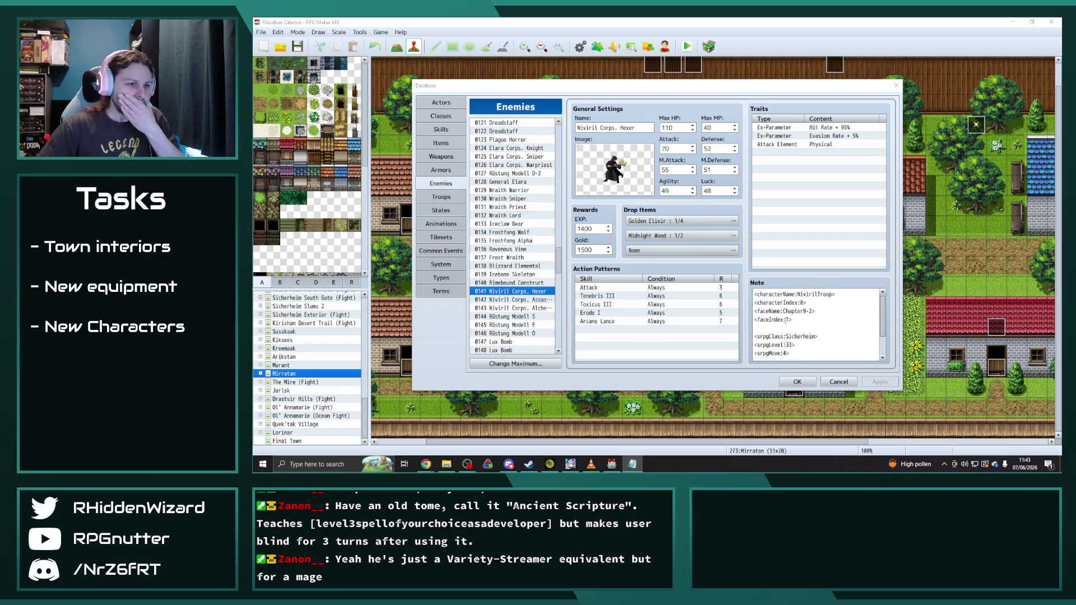
pyautogui.click(797, 381)
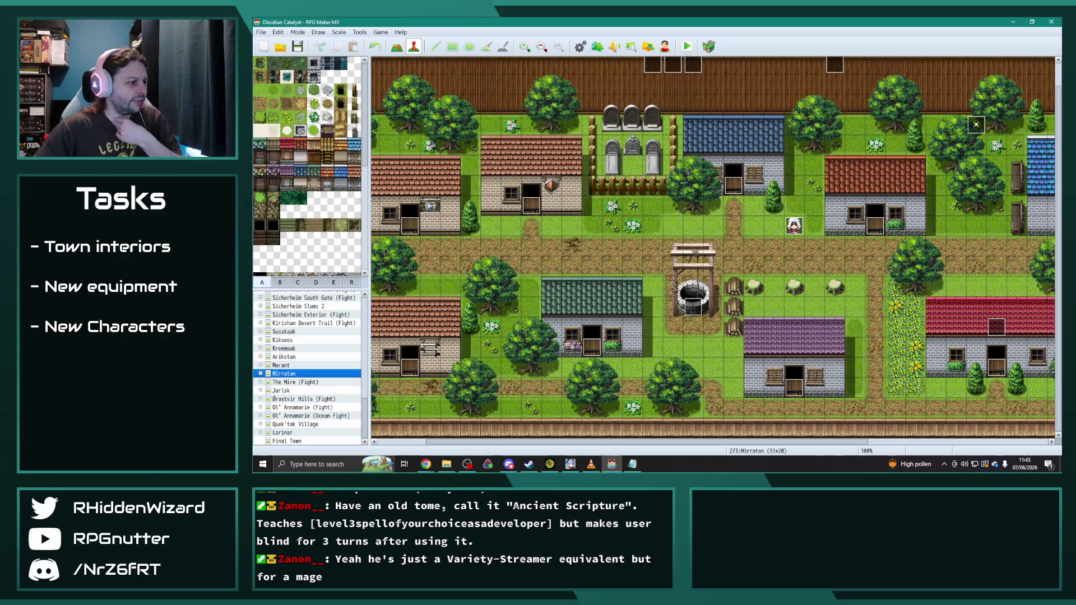
# - Open the Jarlsk town map and check its Item Shop interior map
pyautogui.click(262, 391)
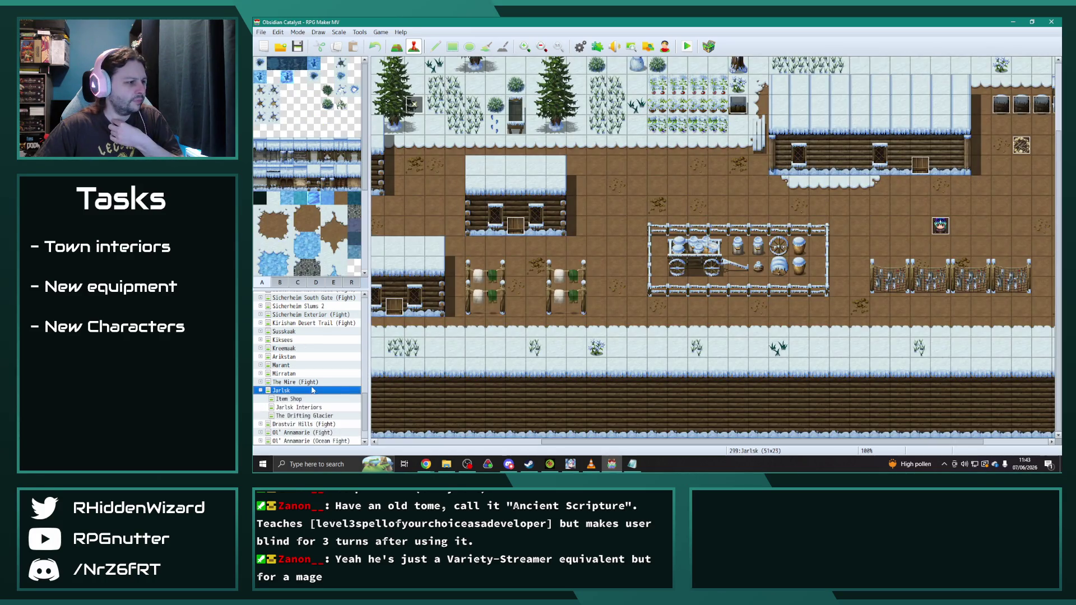
pyautogui.click(260, 391)
pyautogui.click(296, 382)
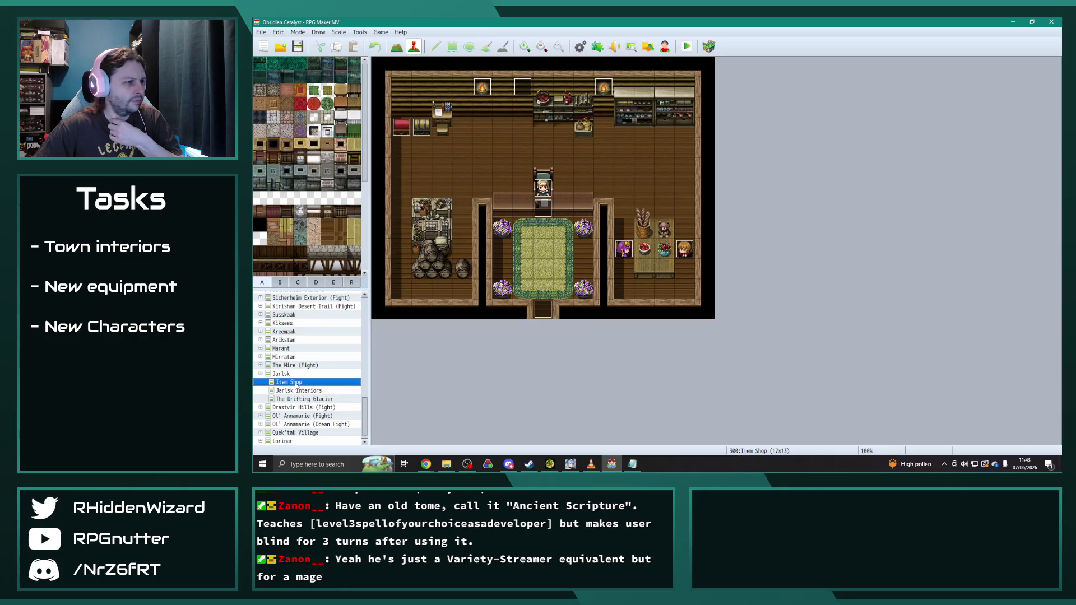
pyautogui.click(261, 375)
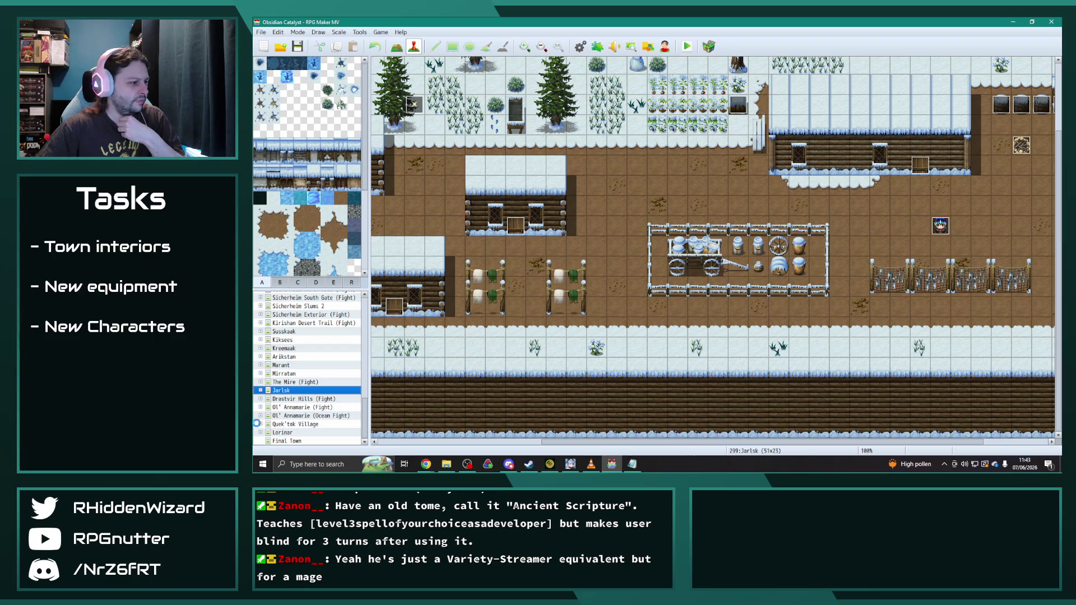
# - Open the Quek'tak Village map, glance at its interiors, then reopen the Database
pyautogui.doubleClick(293, 424)
pyautogui.click(312, 416)
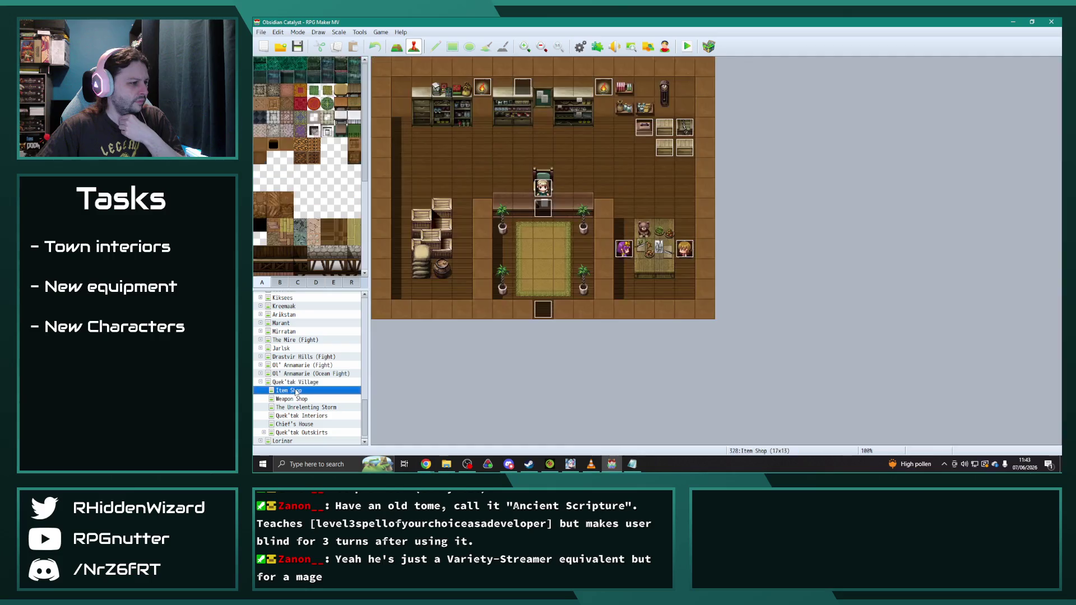
pyautogui.click(261, 382)
pyautogui.hotkey('alt', 'Tab')
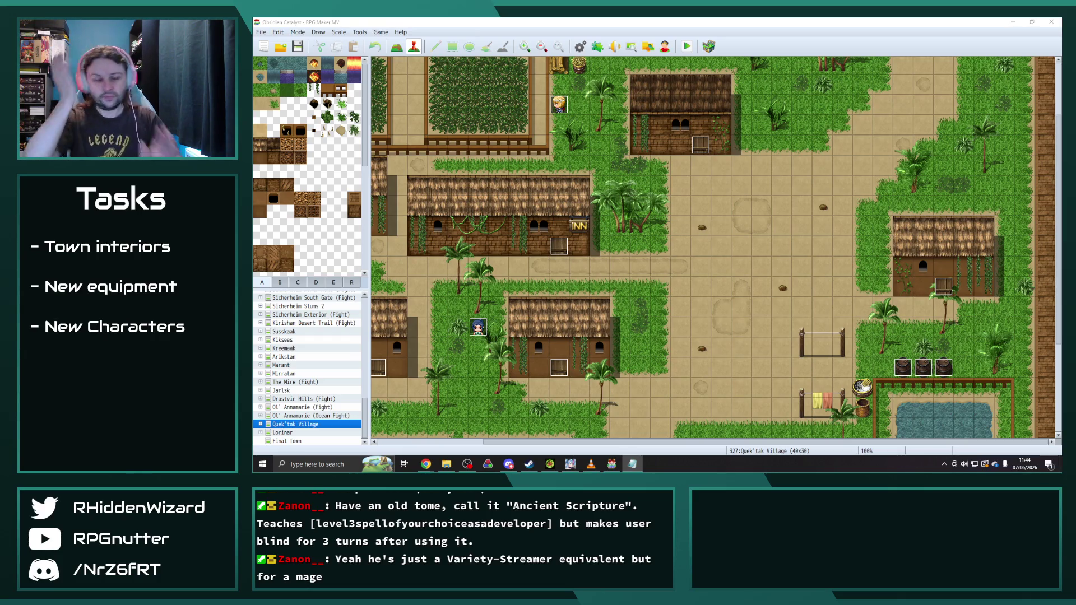
pyautogui.click(580, 45)
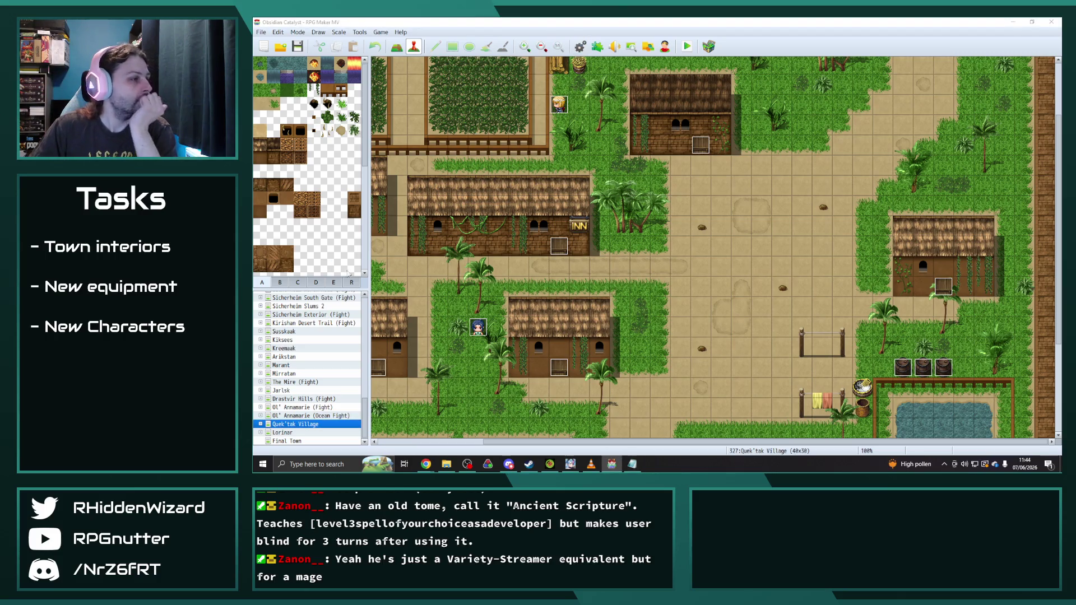
# - Browse the later enemies Frost Witch, Skeletal Custodian, Chillcore Golem and Cerulean Scorpion
pyautogui.scroll(-5, 527, 294)
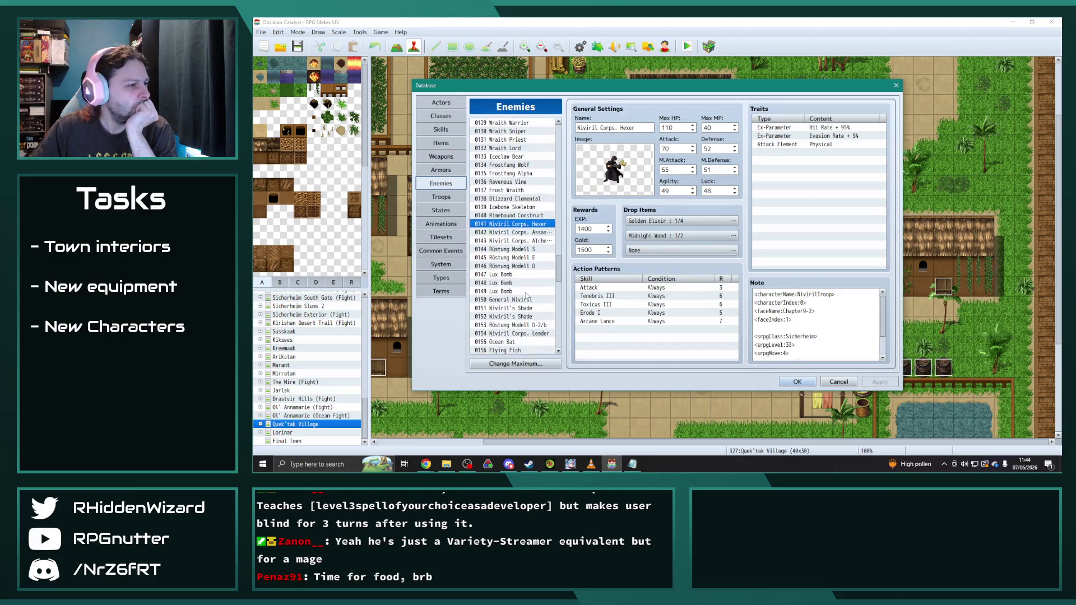
pyautogui.scroll(-5, 531, 294)
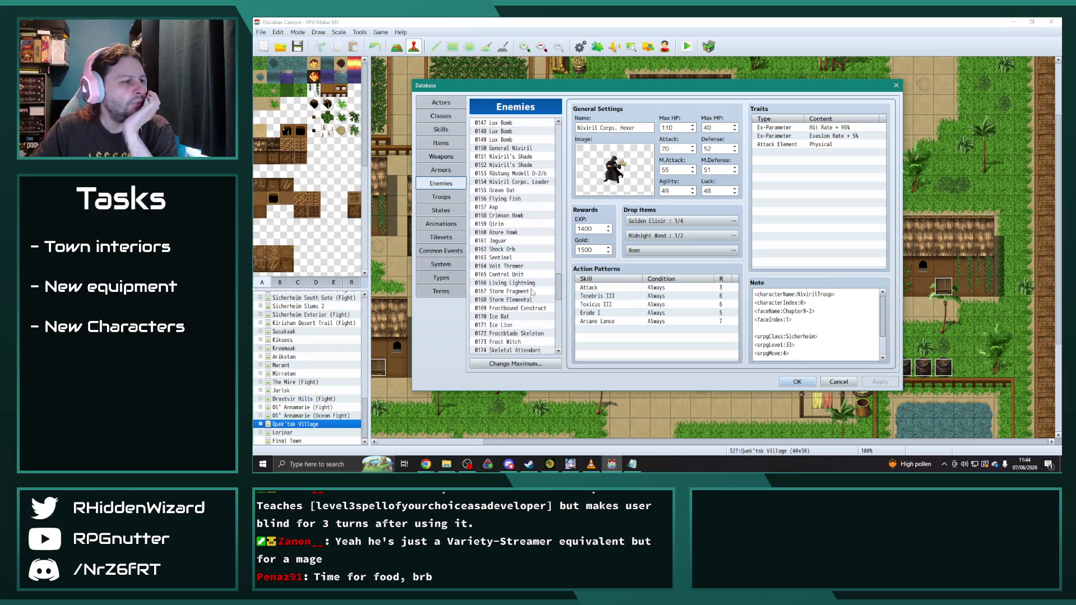
pyautogui.click(516, 308)
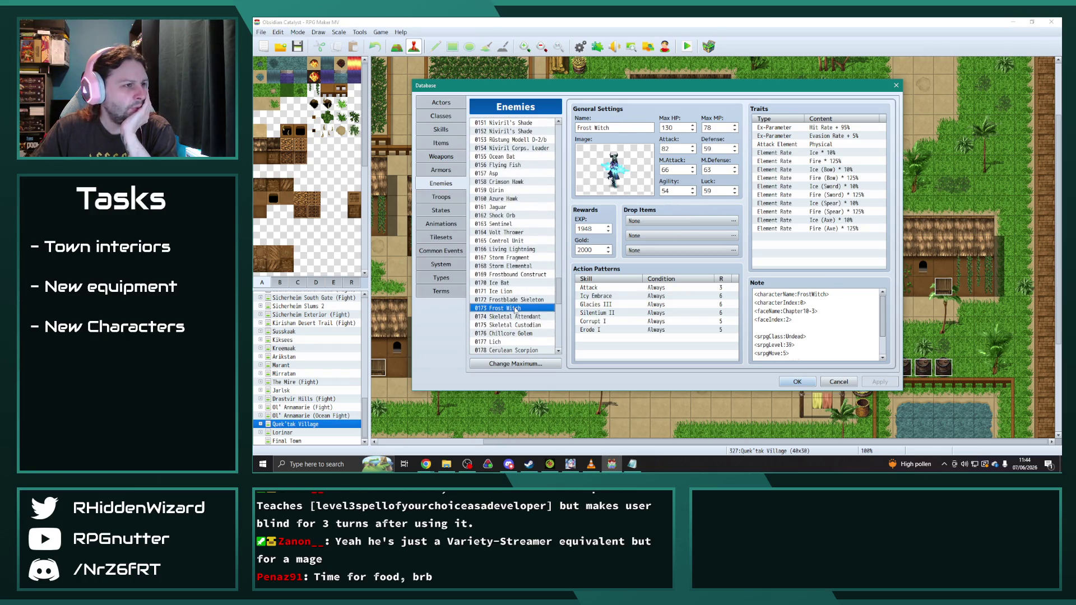
pyautogui.scroll(-1, 516, 309)
pyautogui.click(524, 300)
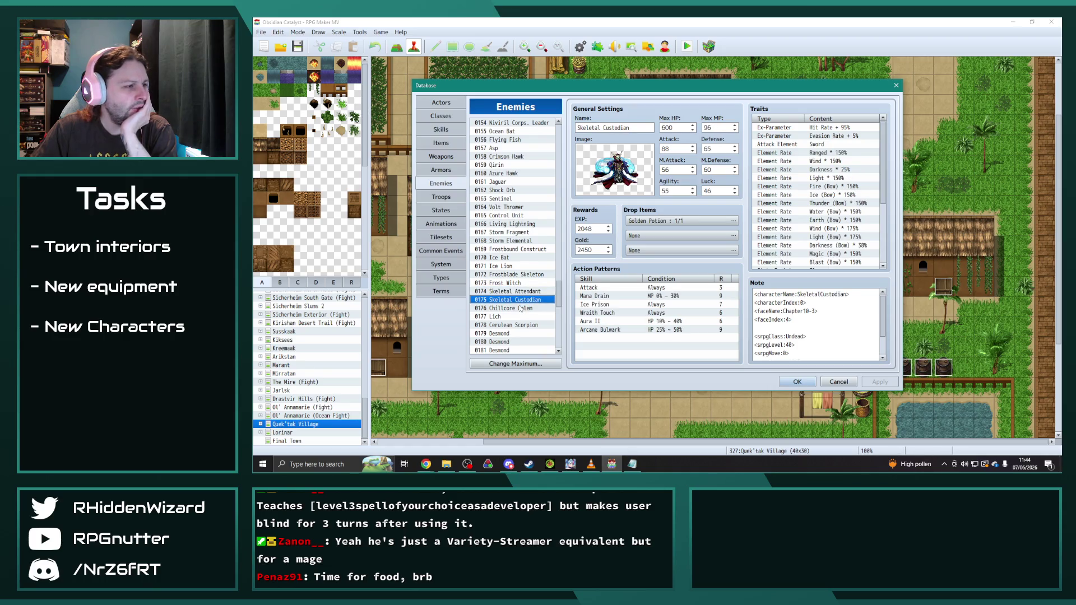
pyautogui.click(522, 309)
pyautogui.click(519, 325)
# - Return to the 0173 Frost Witch entry (130 Max HP, 82 Attack) and switch away from the database
pyautogui.scroll(-3, 525, 333)
pyautogui.scroll(2, 526, 333)
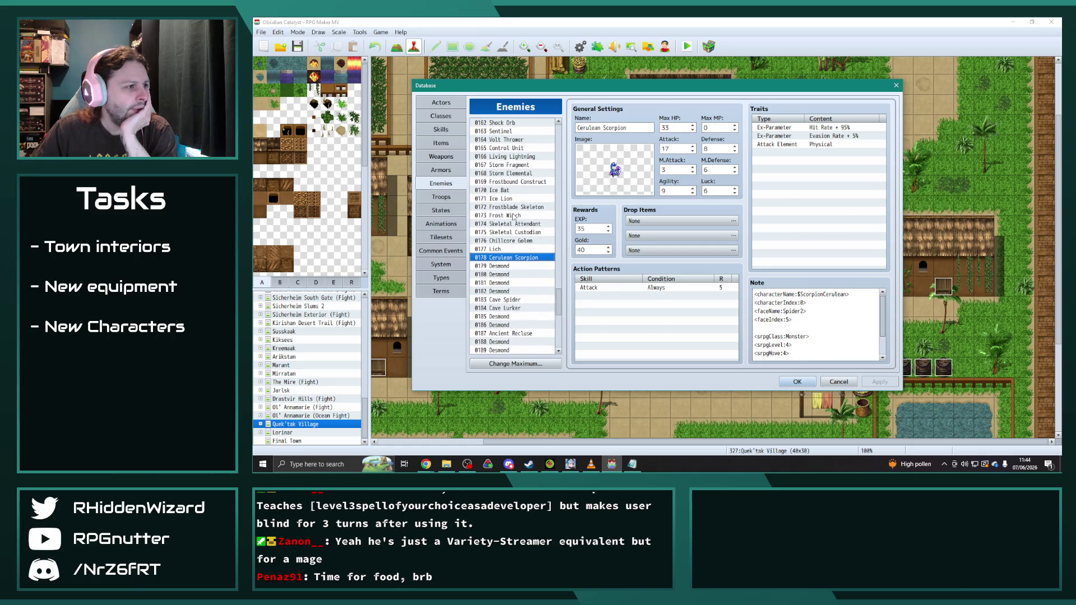
pyautogui.click(513, 216)
pyautogui.hotkey('alt', 'Tab')
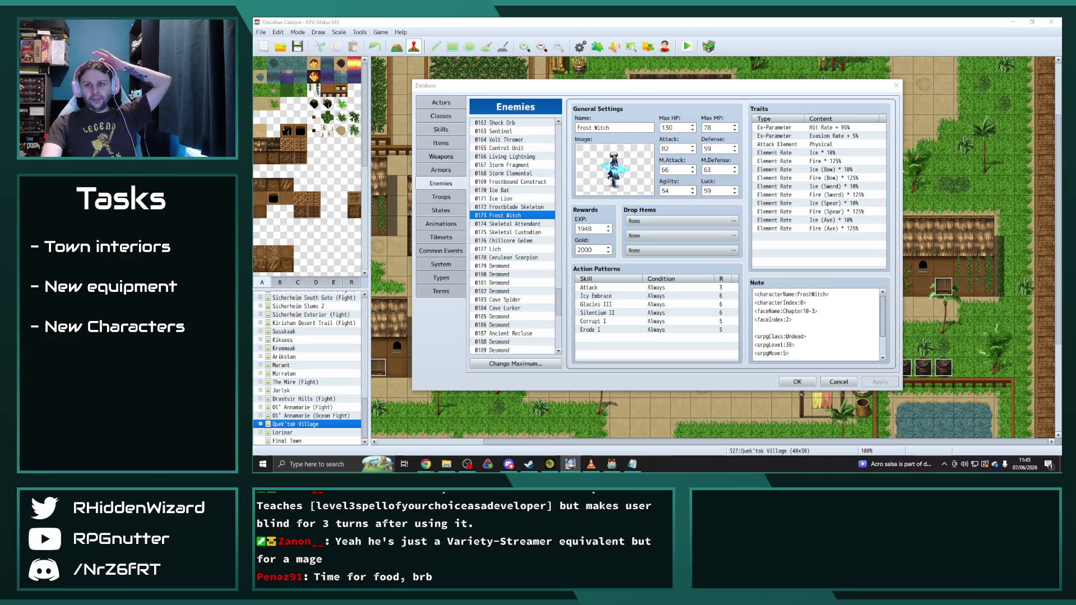
# - Bring the Notepad location list to the front, then switch to Chrome
pyautogui.hotkey('alt', 'Tab')
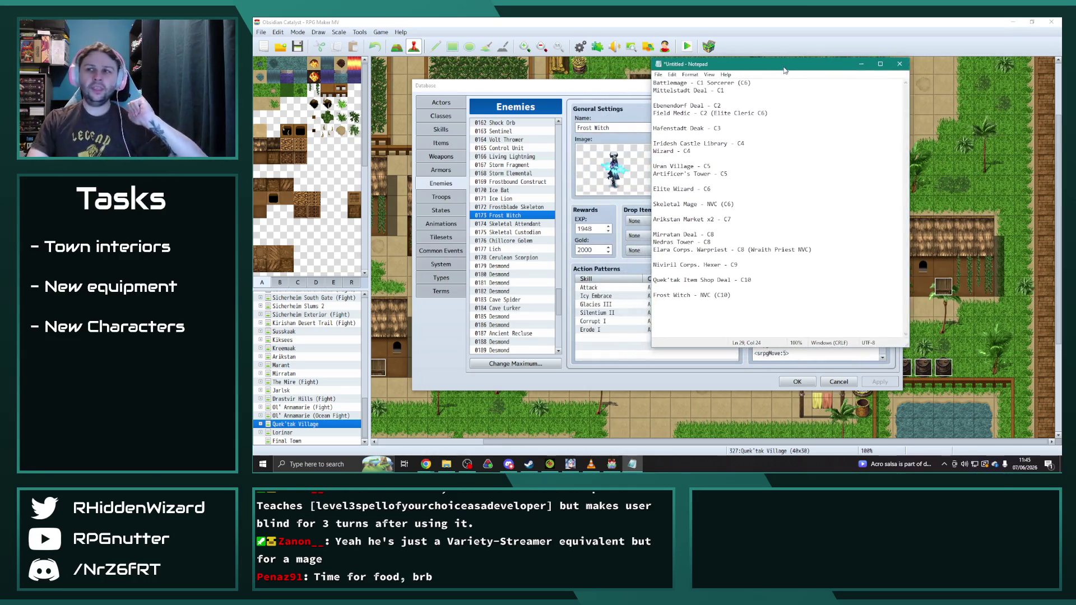
pyautogui.hotkey('alt', 'Tab')
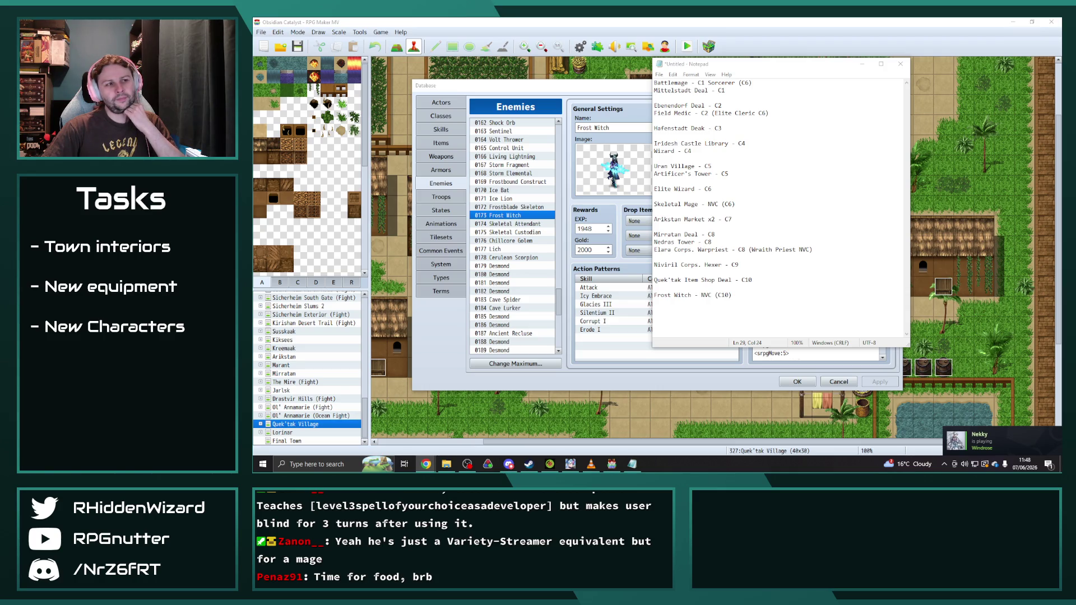
pyautogui.moveTo(558, 303); pyautogui.dragTo(570, 129)
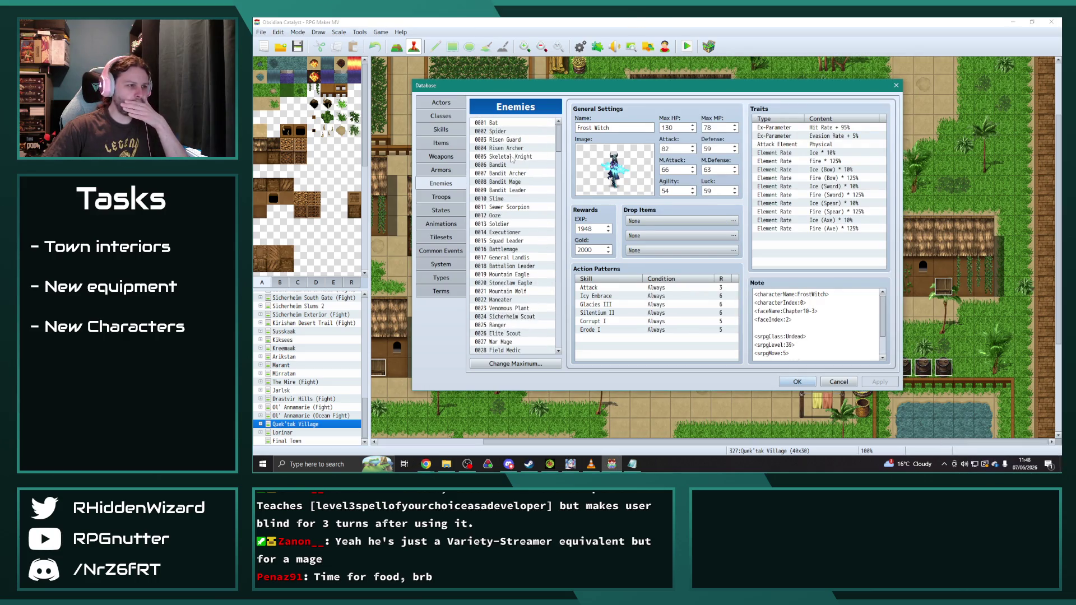
# - Compare the Field Medic and War Mage enemy entries, ending on Field Medic
pyautogui.scroll(5, 515, 318)
pyautogui.scroll(-1, 515, 317)
pyautogui.click(507, 333)
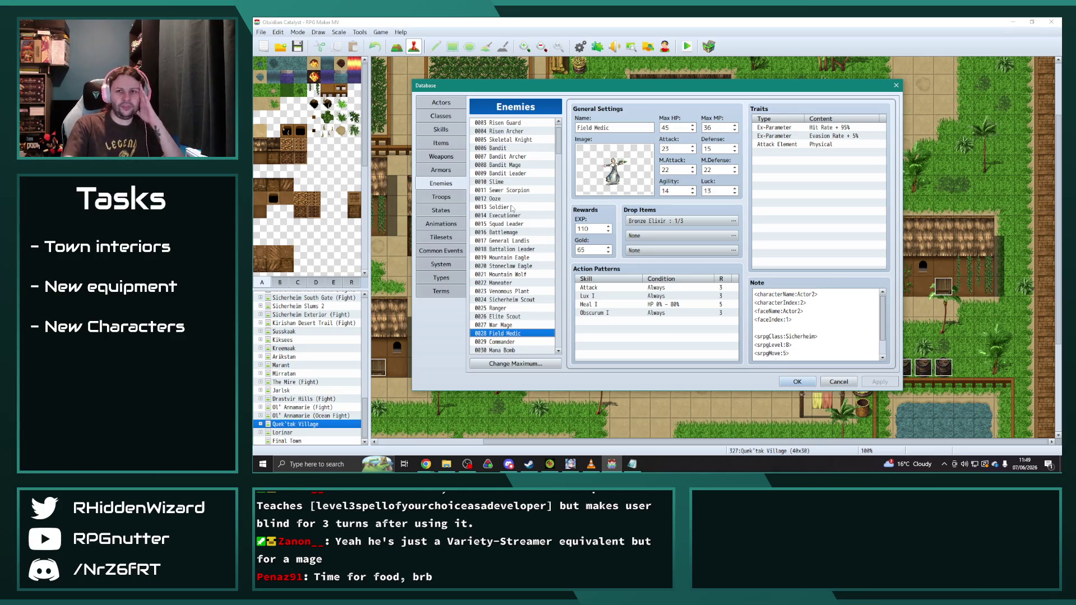
pyautogui.click(513, 325)
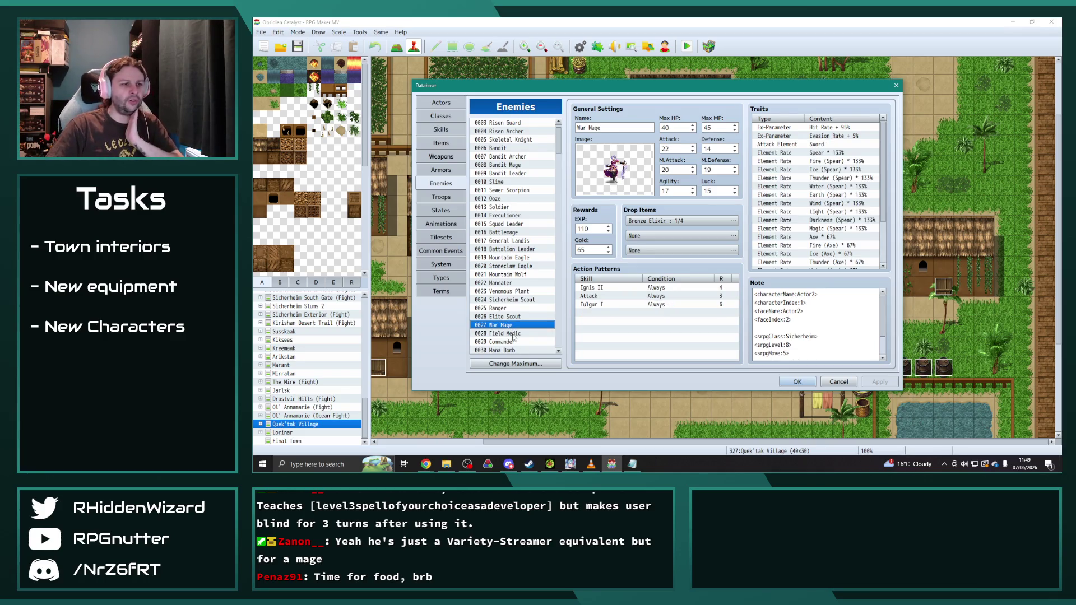
pyautogui.click(514, 333)
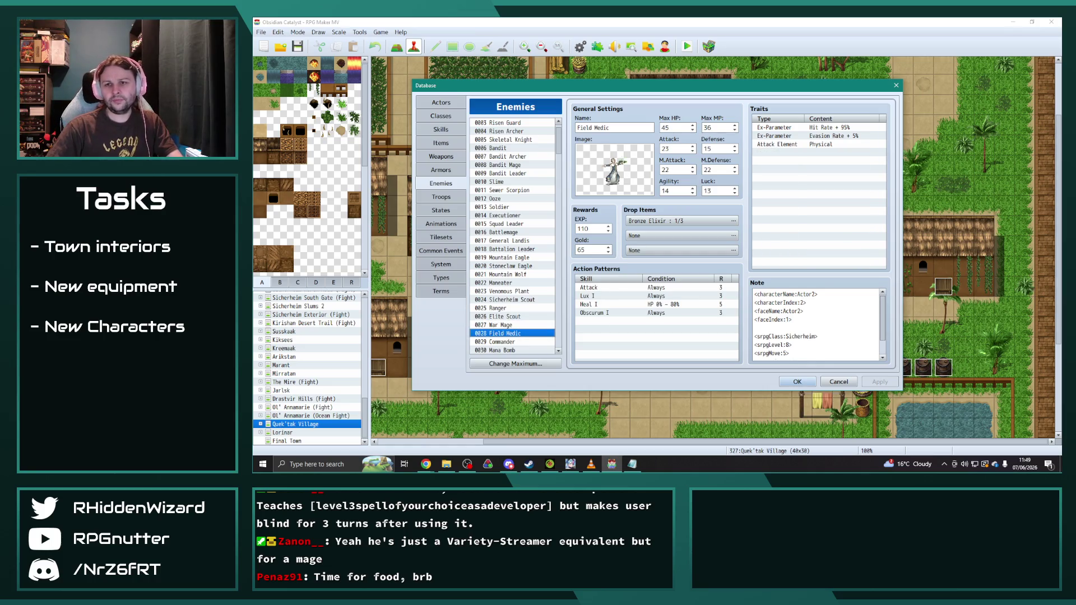
# - In Notepad, add 'War Mage (C2)' after C1 on the Battlemage line
pyautogui.click(633, 465)
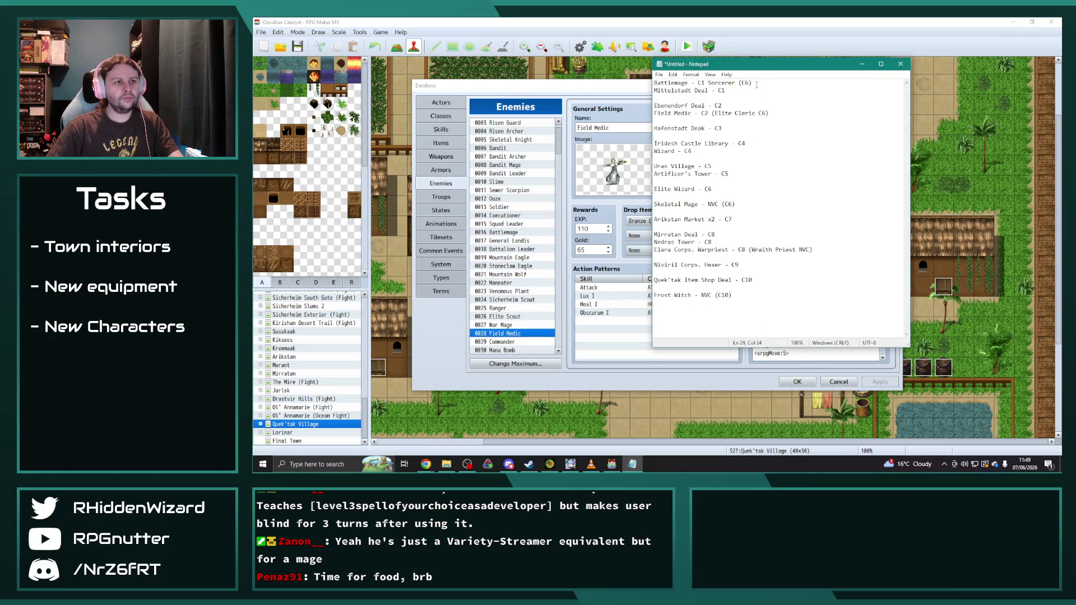
pyautogui.click(705, 82)
pyautogui.write('War Mage (C2)')
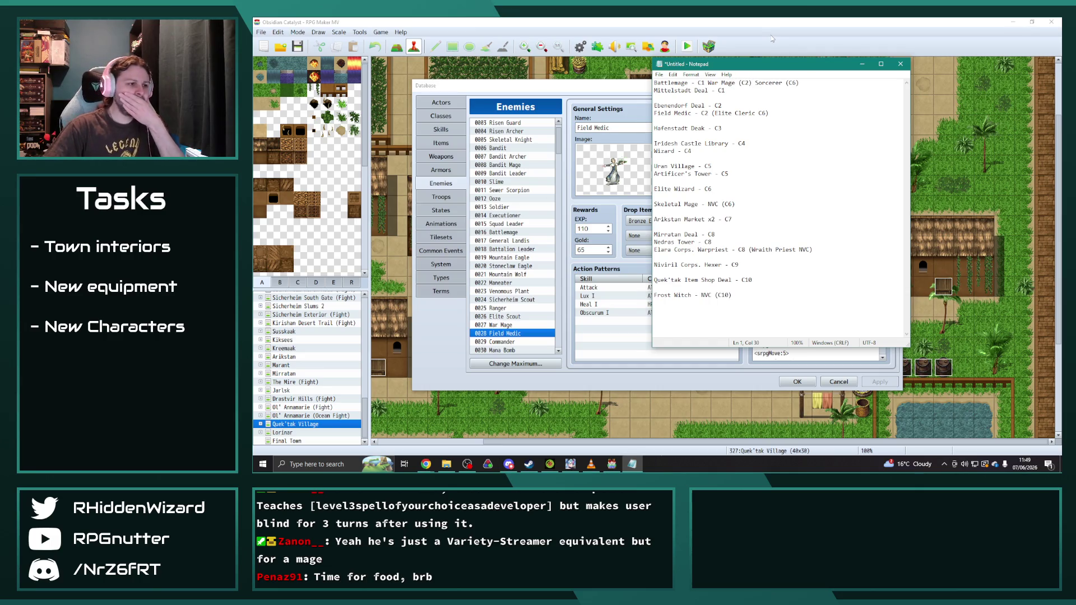
# - Move the Notepad window right to uncover the enemy details, then switch to the browser
pyautogui.moveTo(776, 65); pyautogui.dragTo(891, 68)
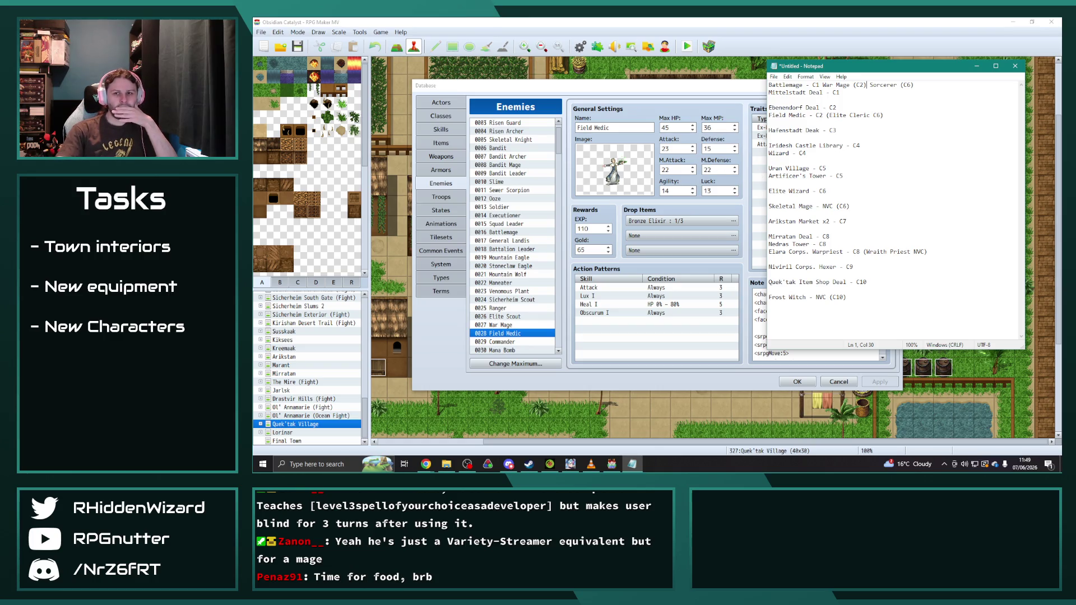
pyautogui.hotkey('alt', 'Tab')
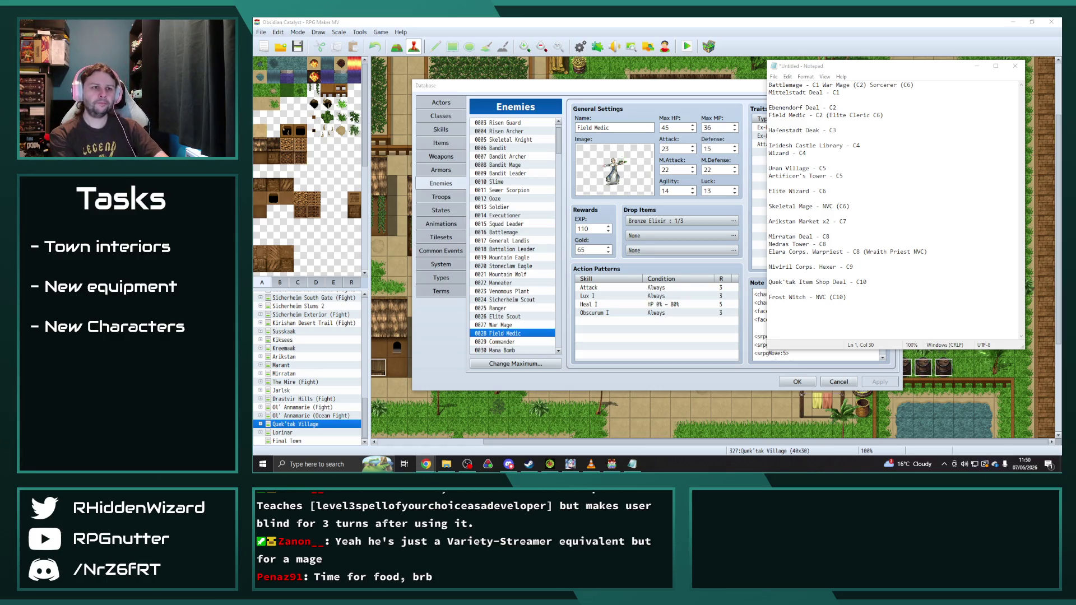
# - Correct 'Hafenstadt Deak' to 'Hafenstadt Deal' in the Notepad list, then switch to Chrome
pyautogui.click(820, 130)
pyautogui.press('BackSpace')
pyautogui.write('l')
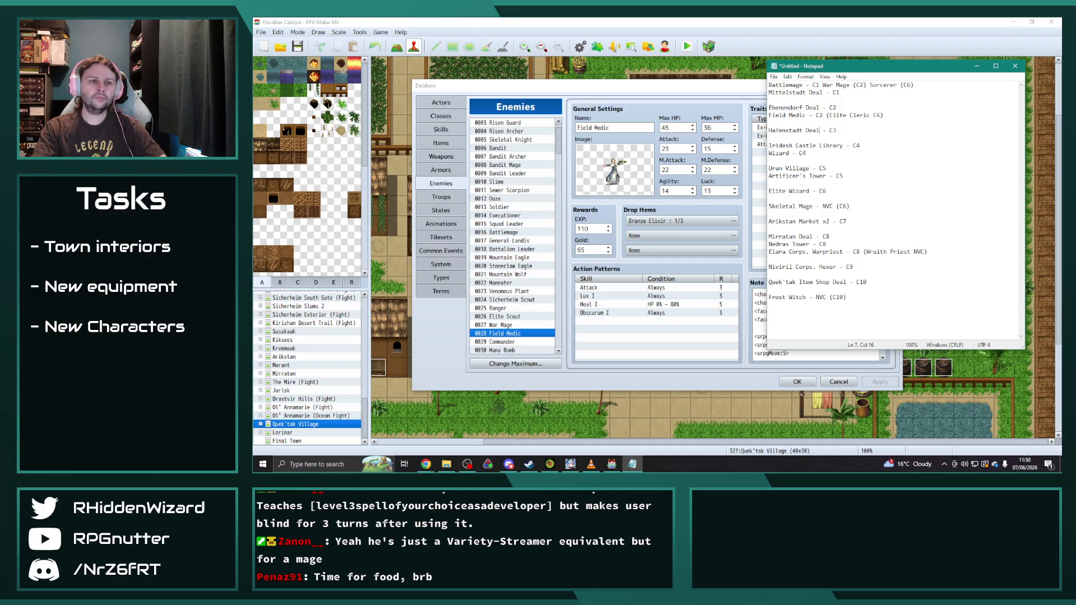
pyautogui.hotkey('alt', 'Tab')
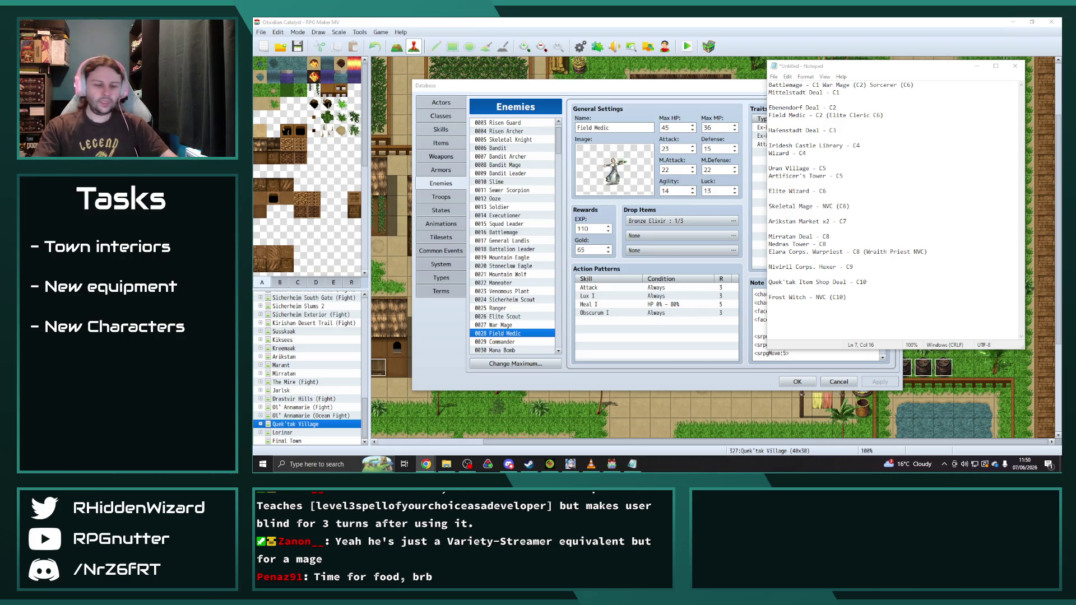
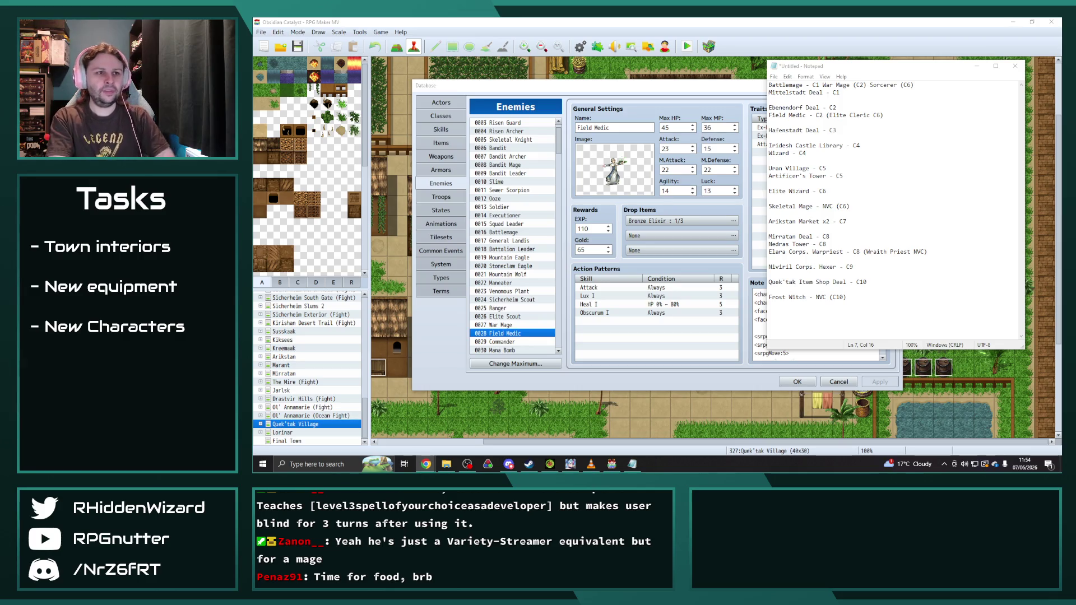
# - Bring the Database forward and view the 0070 Elite Wizard enemy's stats and skills
pyautogui.click(532, 259)
pyautogui.scroll(-4, 512, 169)
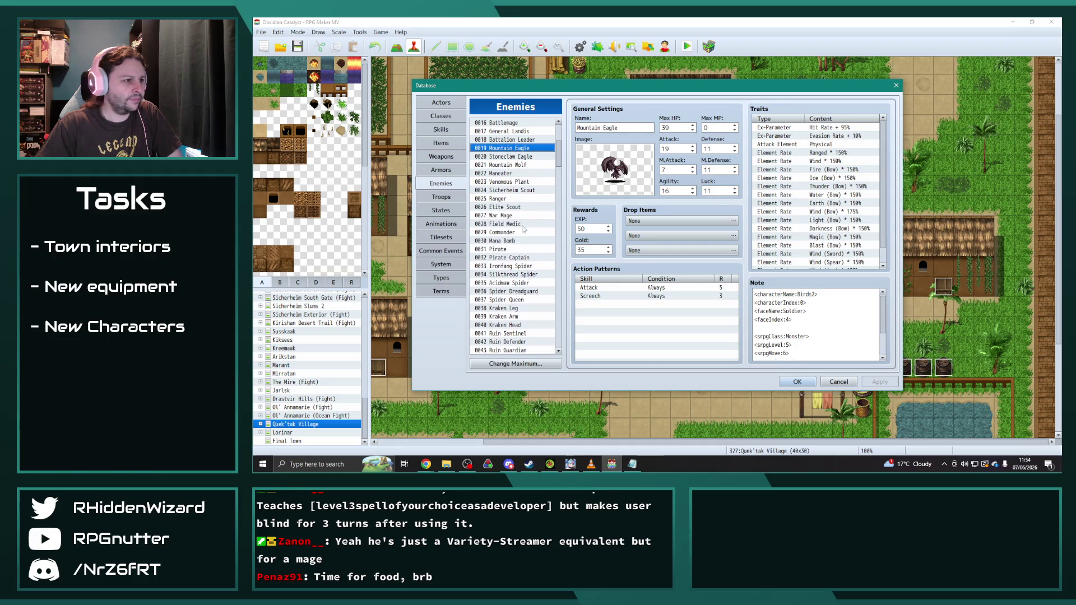
pyautogui.scroll(-6, 525, 229)
pyautogui.scroll(-4, 528, 285)
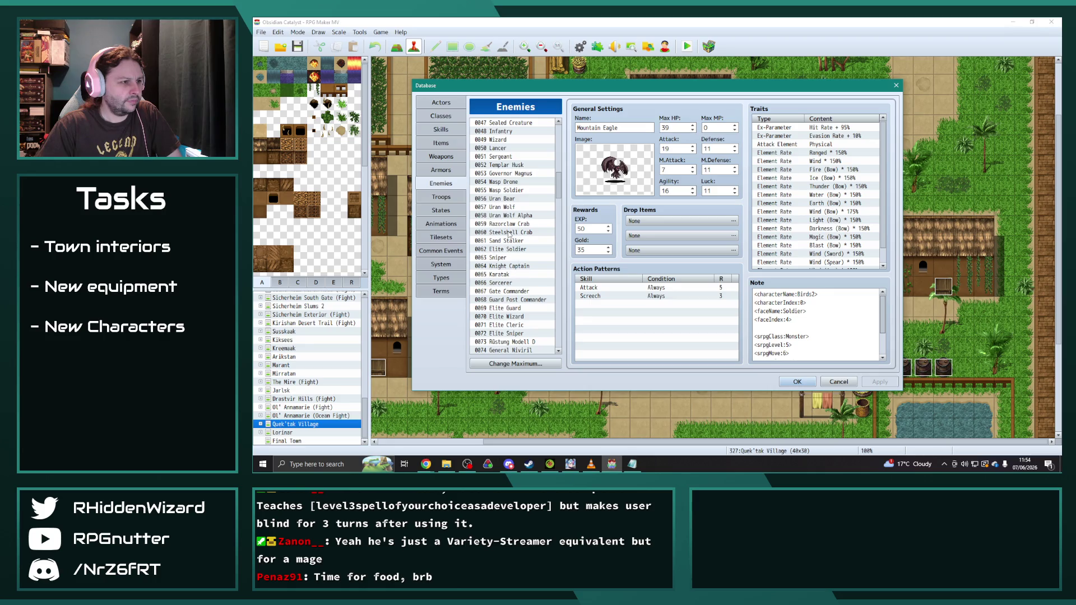
pyautogui.scroll(-1, 510, 284)
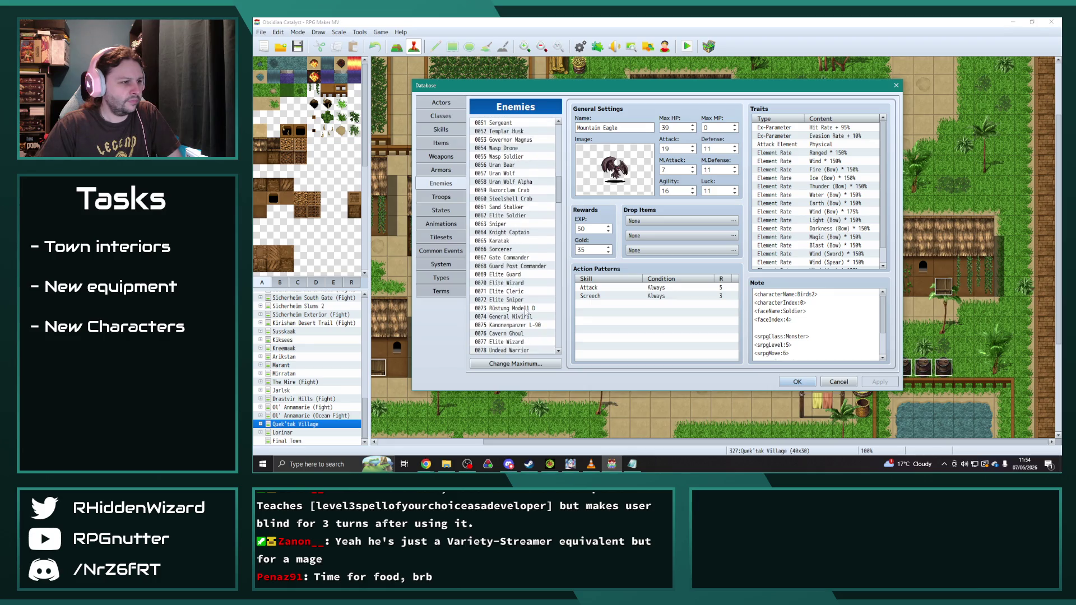
pyautogui.click(515, 283)
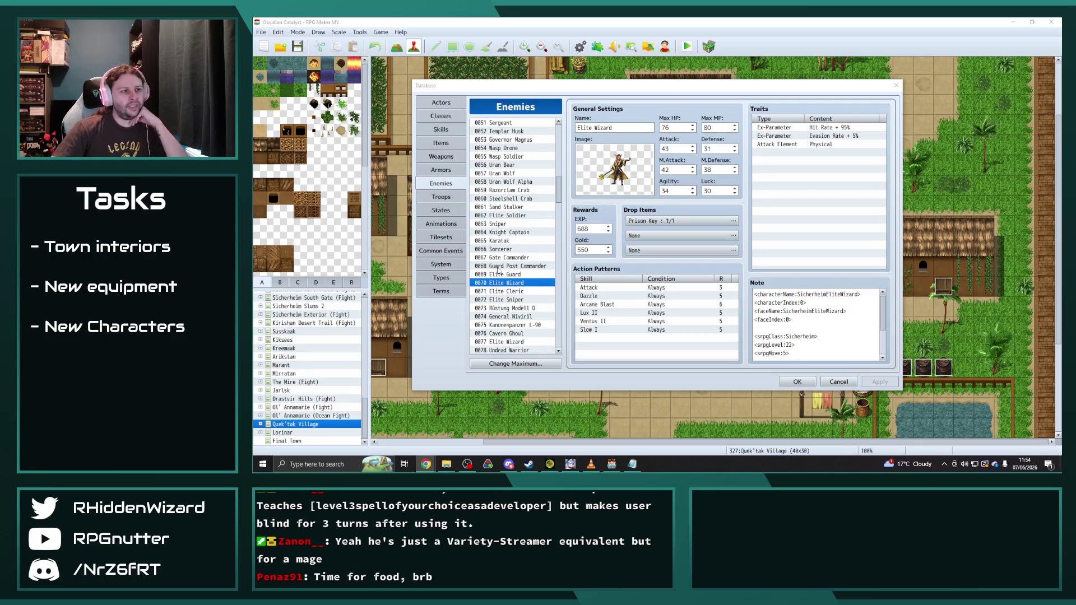
# - Look up 0103 Viridian Lich, whose actions include Gale Blast and Debilitate
pyautogui.scroll(-1, 519, 324)
pyautogui.scroll(-2, 518, 324)
pyautogui.scroll(-7, 519, 323)
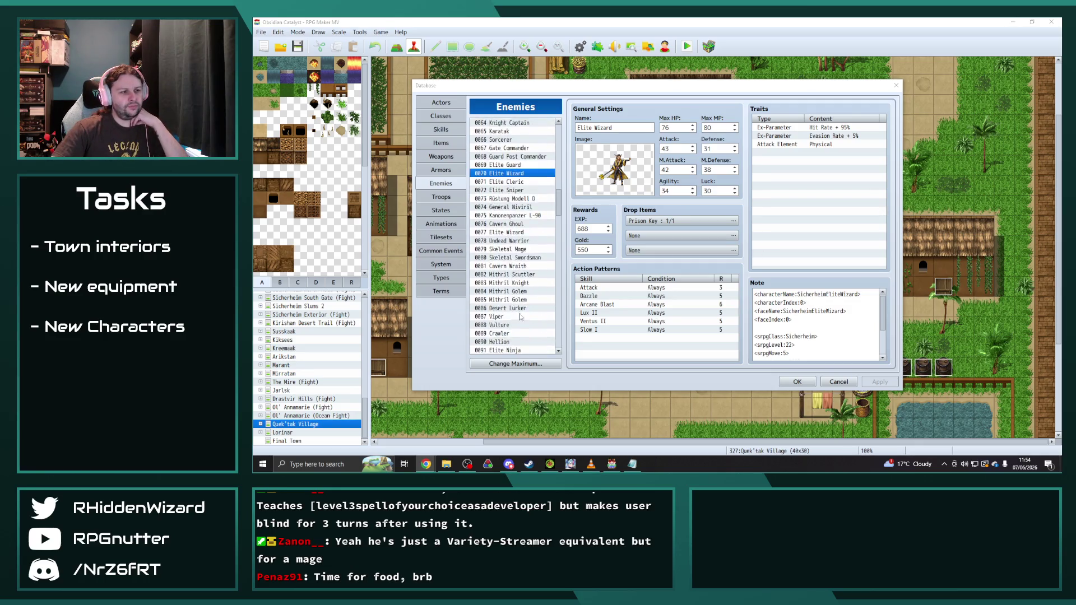
pyautogui.click(516, 309)
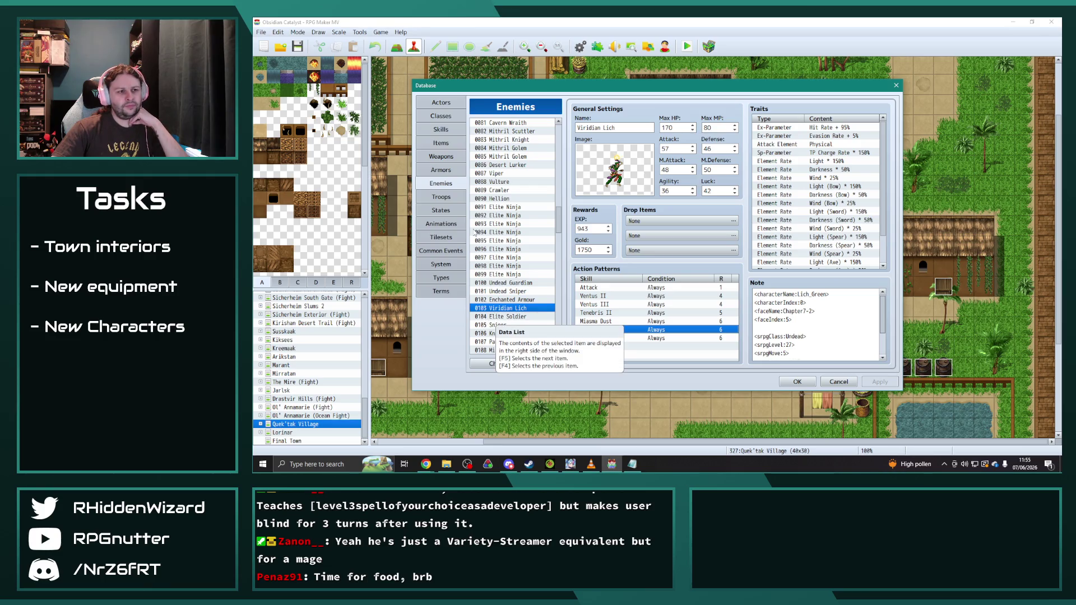
pyautogui.click(441, 129)
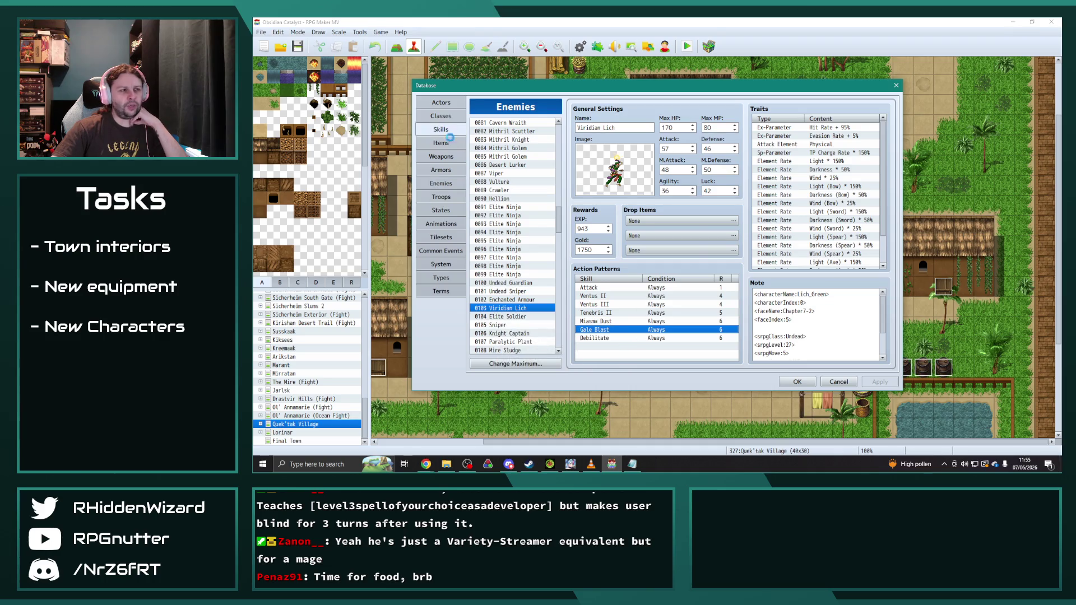
# - Open skill 0886 Gale Blast (Wind damage, 10 TP, 70% Silence), then bring Notepad forward
pyautogui.moveTo(560, 133)
pyautogui.mouseDown()
pyautogui.moveTo(562, 348)
pyautogui.moveTo(560, 314)
pyautogui.moveTo(544, 306)
pyautogui.mouseUp()
pyautogui.scroll(13, 513, 304)
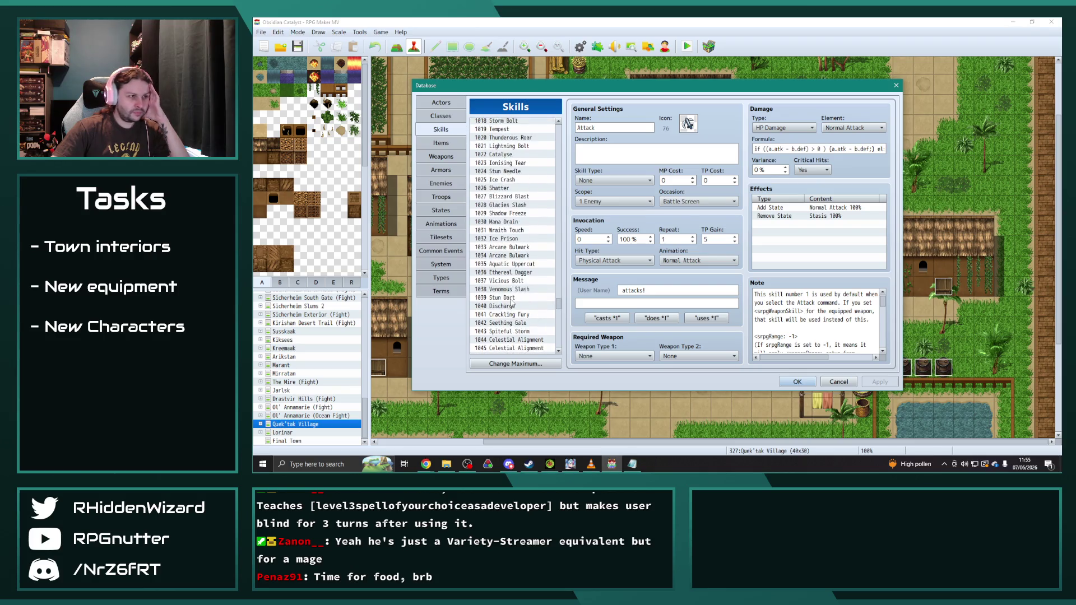
pyautogui.scroll(20, 510, 304)
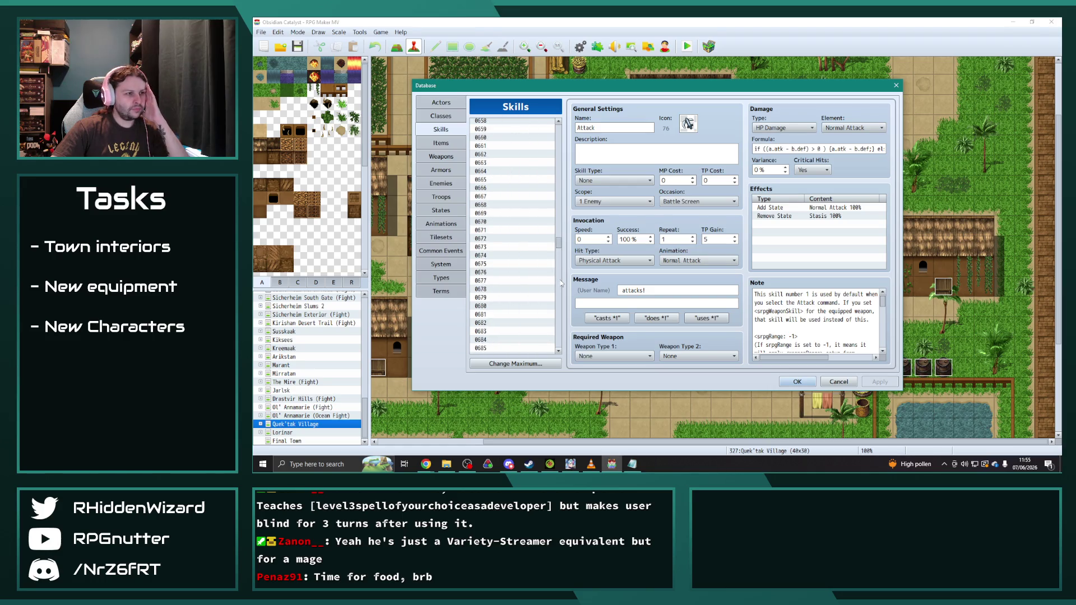
pyautogui.scroll(19, 559, 264)
pyautogui.scroll(-20, 560, 265)
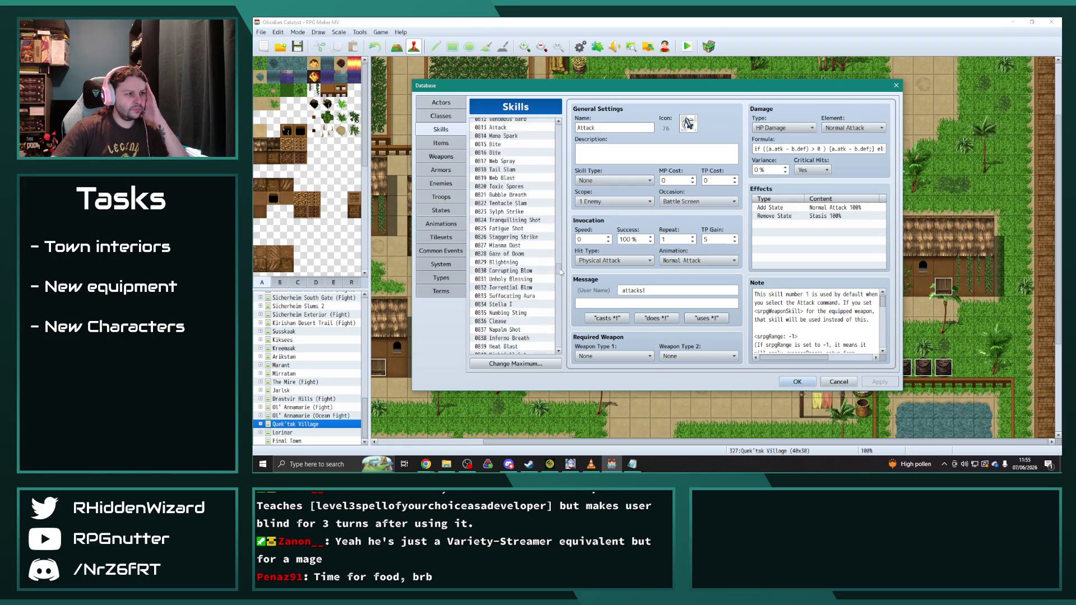
pyautogui.scroll(-7, 523, 277)
pyautogui.scroll(-6, 523, 276)
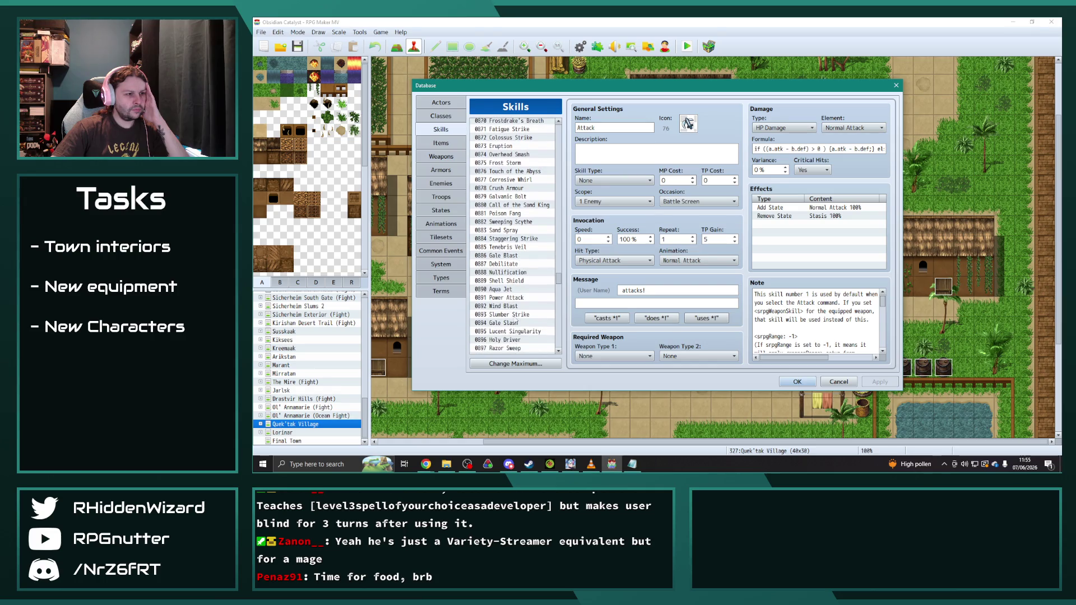
pyautogui.click(506, 255)
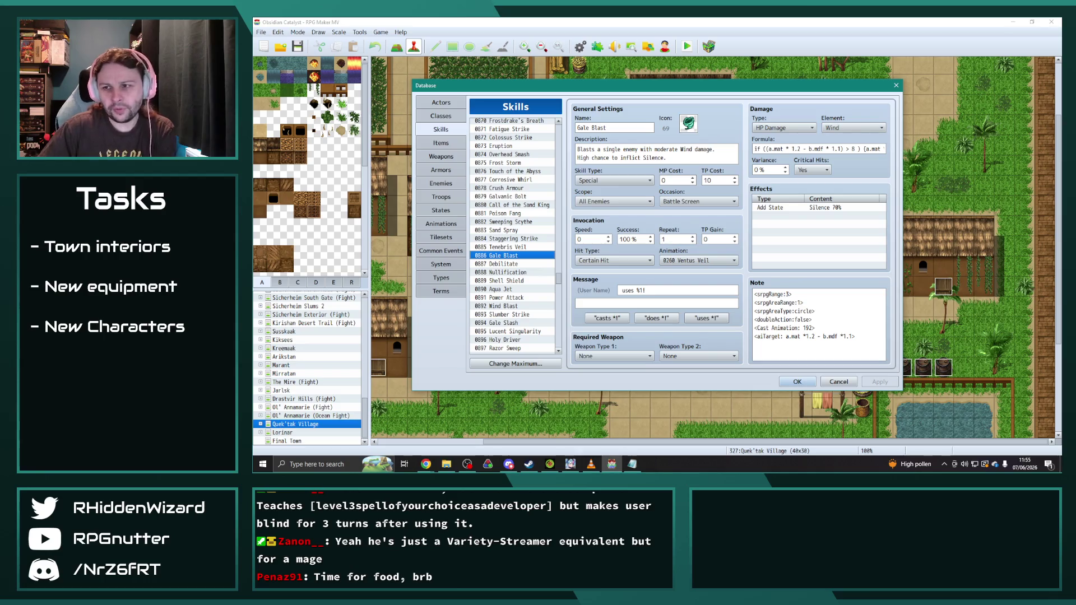
pyautogui.hotkey('alt', 'Tab')
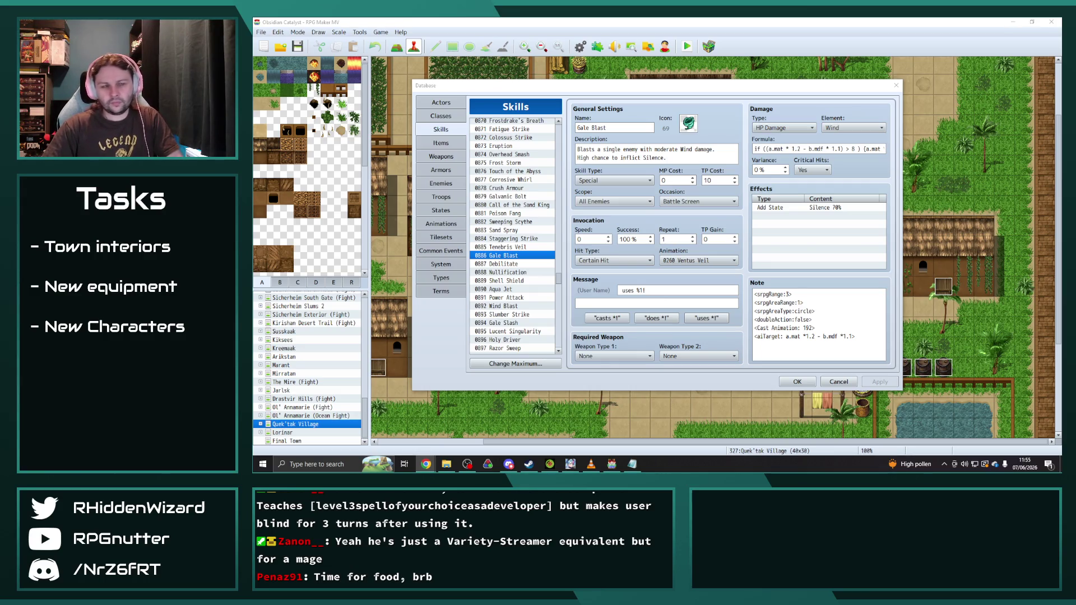
pyautogui.hotkey('alt', 'Tab')
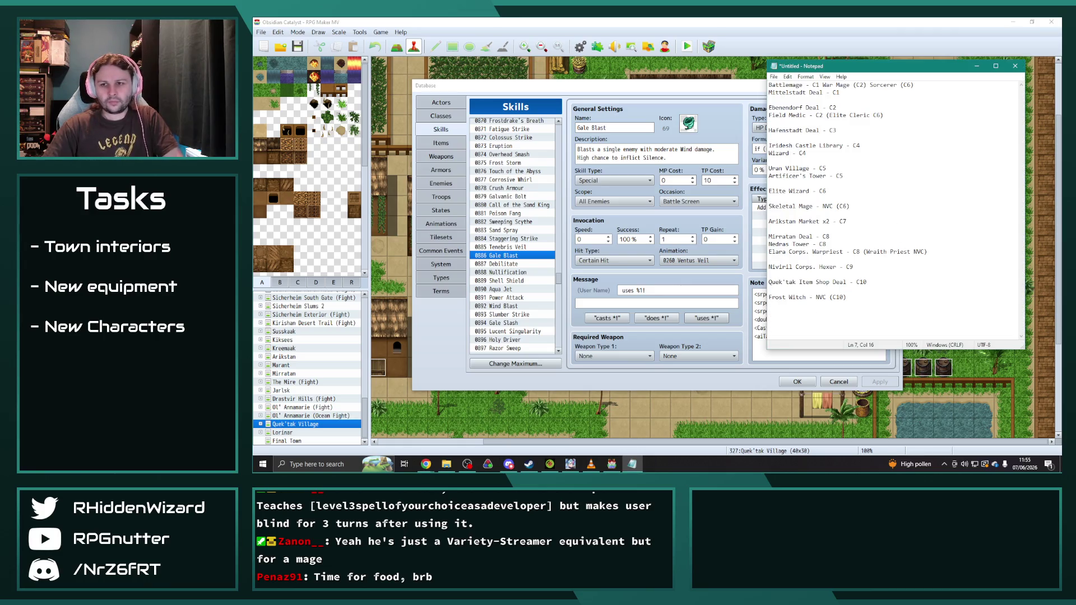
# - Return to the Database and show the Armors list around spellbook entries 0751–0763
pyautogui.hotkey('alt', 'Tab')
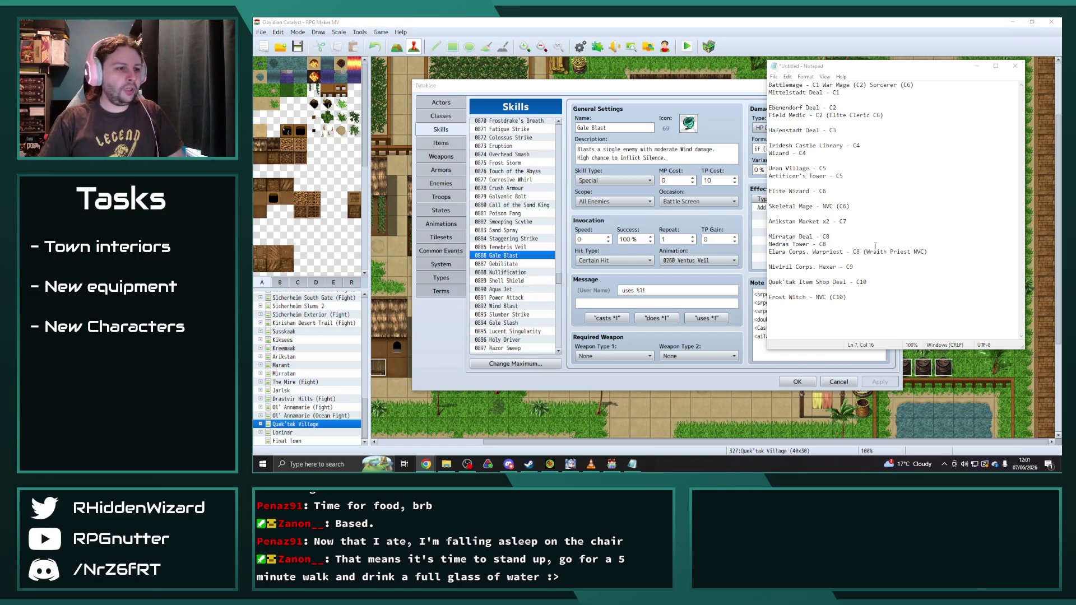
pyautogui.click(558, 90)
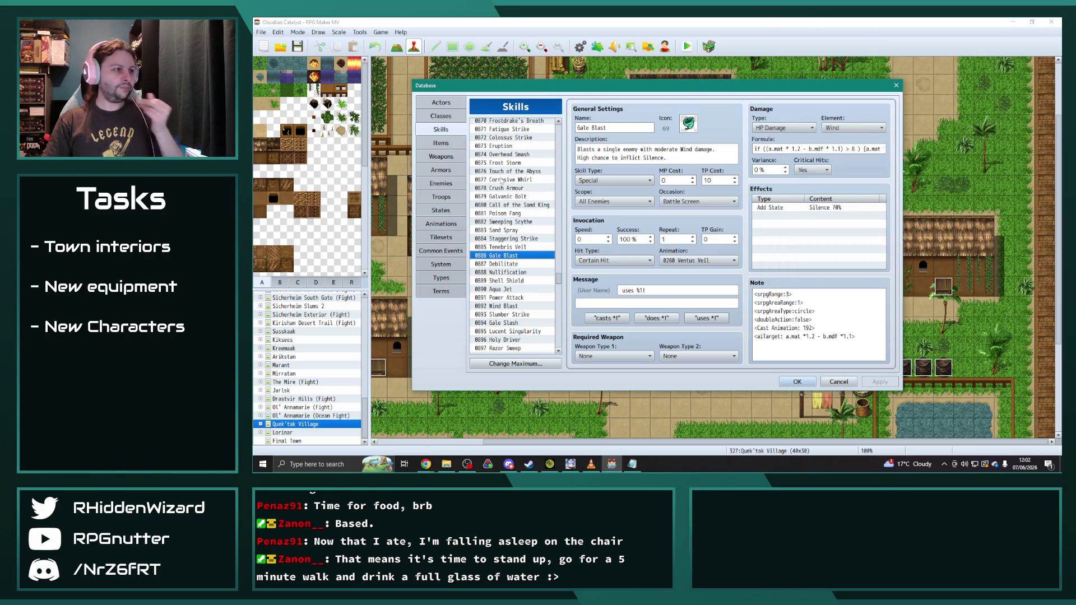
pyautogui.click(441, 170)
pyautogui.moveTo(558, 137); pyautogui.dragTo(558, 195)
pyautogui.scroll(-20, 516, 175)
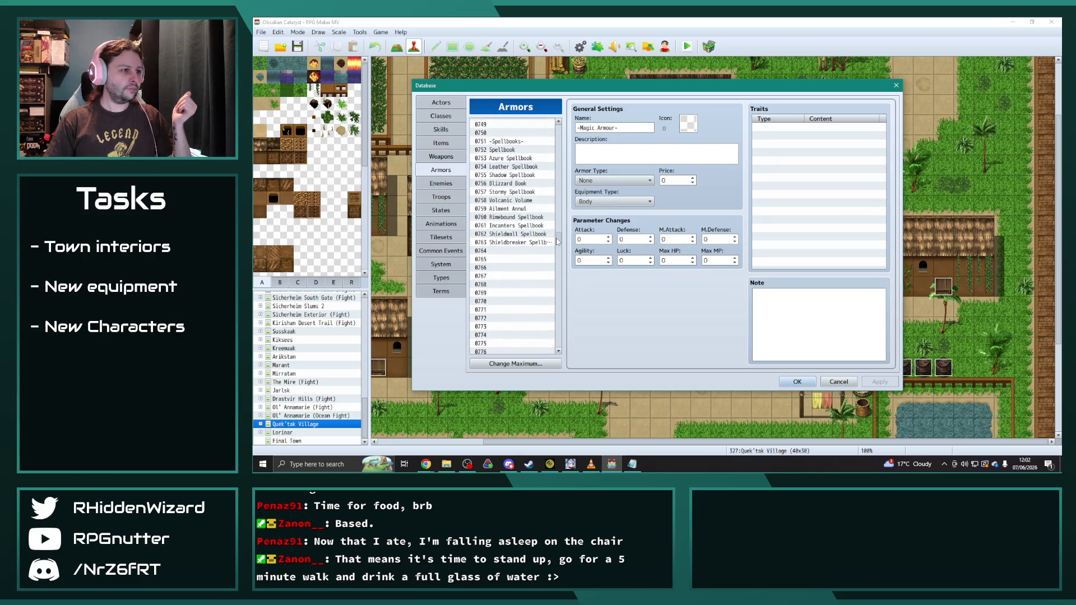
# - Compare 0752 Spellbook with 0763 Shieldbreaker Spellbook, ending on the plain Spellbook (Tome, price 30)
pyautogui.click(506, 150)
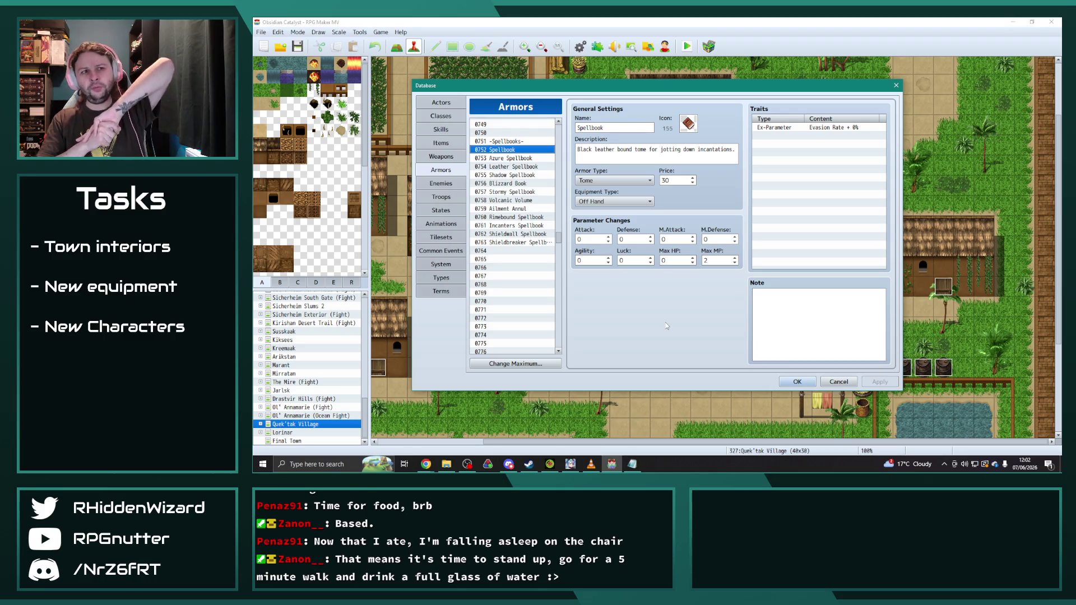
pyautogui.click(514, 243)
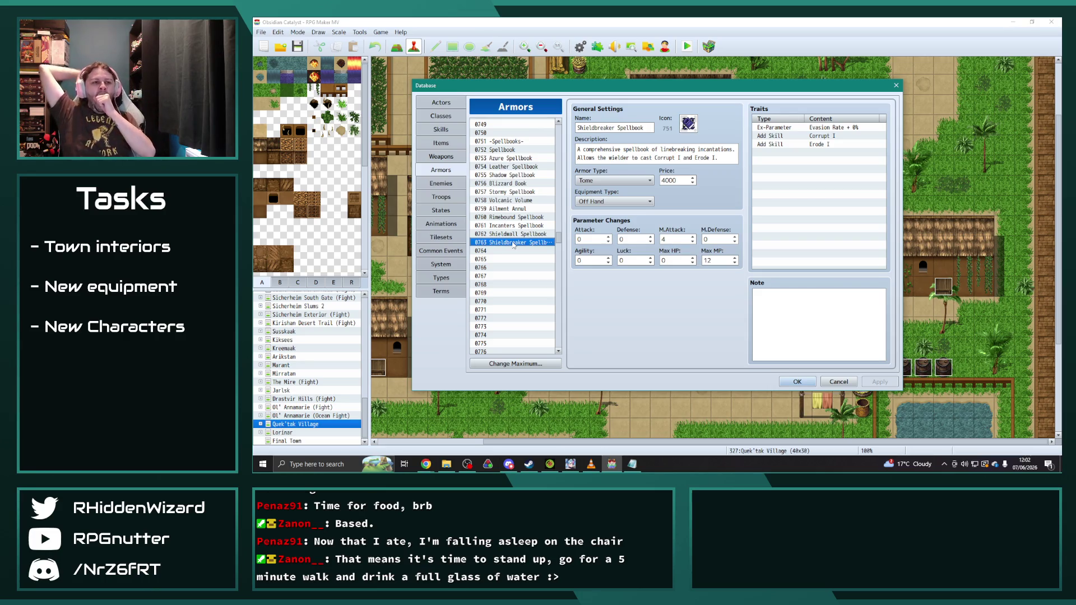
pyautogui.click(515, 149)
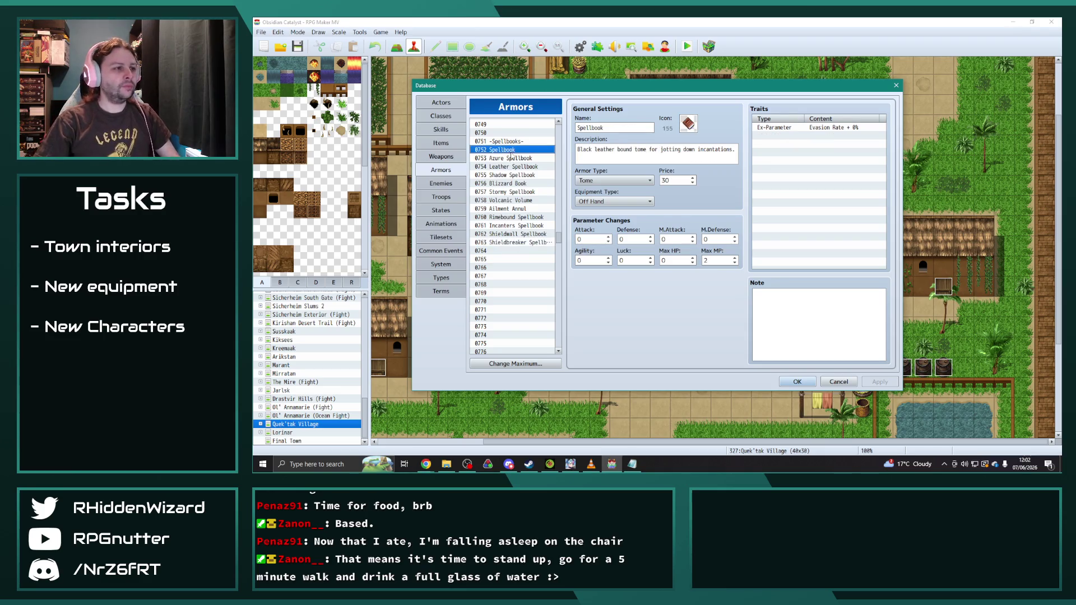
# - Paste the Spellbook into empty armor entry 0801 and name it Tome of Focus
pyautogui.scroll(-7, 527, 247)
pyautogui.scroll(-5, 519, 264)
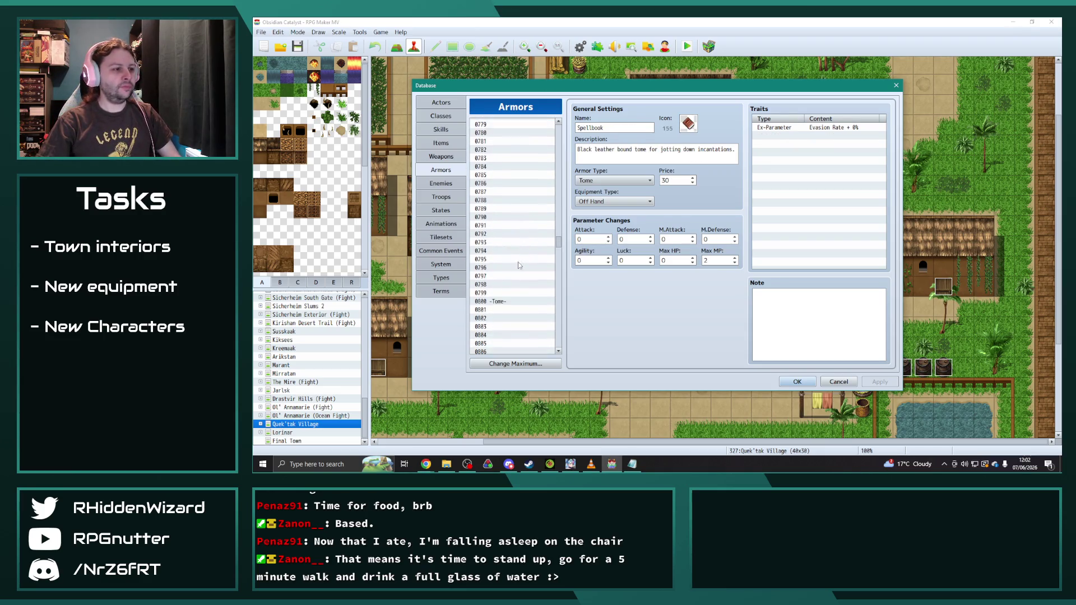
pyautogui.click(508, 259)
pyautogui.hotkey('ctrl', 'v')
pyautogui.doubleClick(618, 128)
pyautogui.write('Tome')
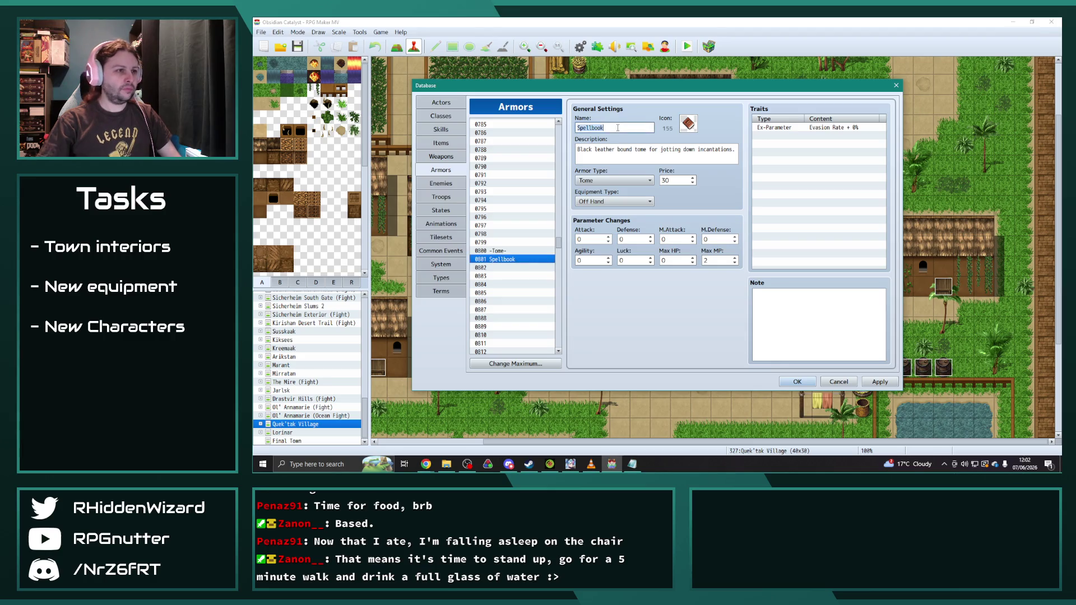
pyautogui.write(' of Focus')
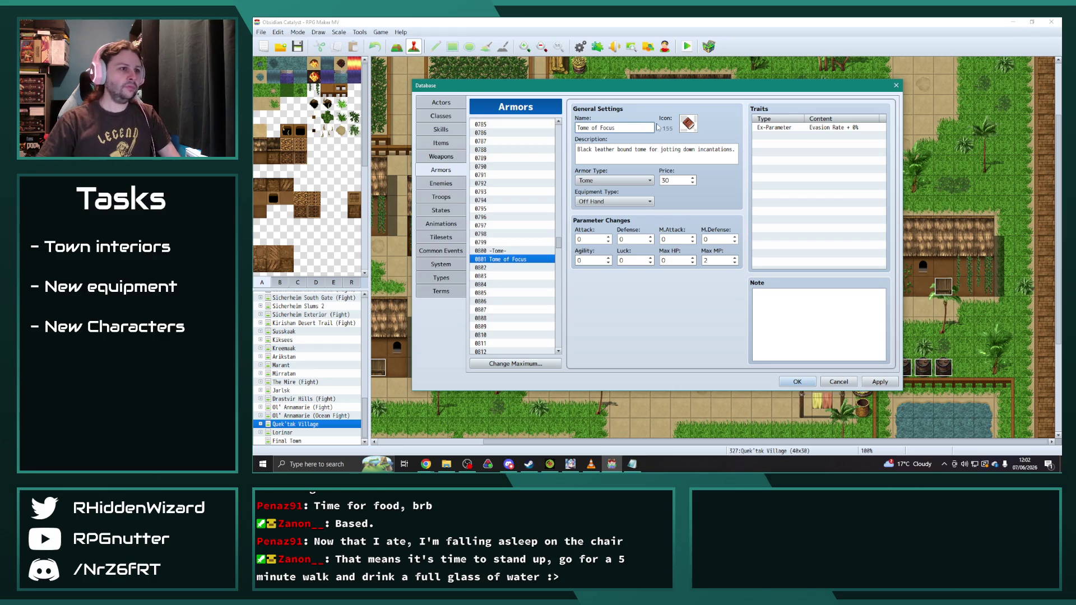
# - Write the description 'basic tome detailing a beginner level incantation' with 'Special attack.' on line two
pyautogui.tripleClick(721, 161)
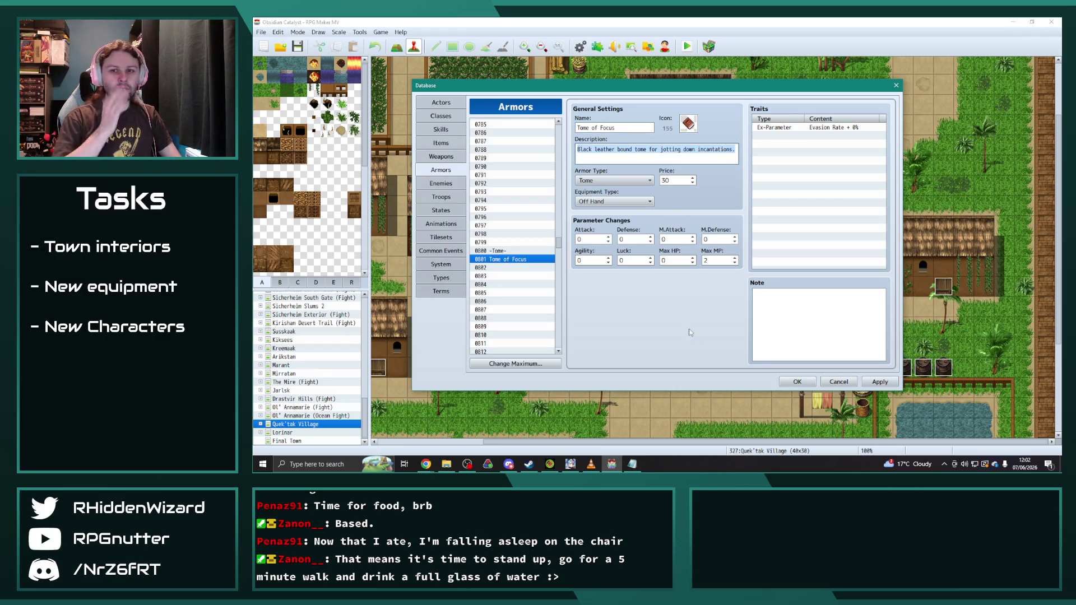
pyautogui.write('Speci')
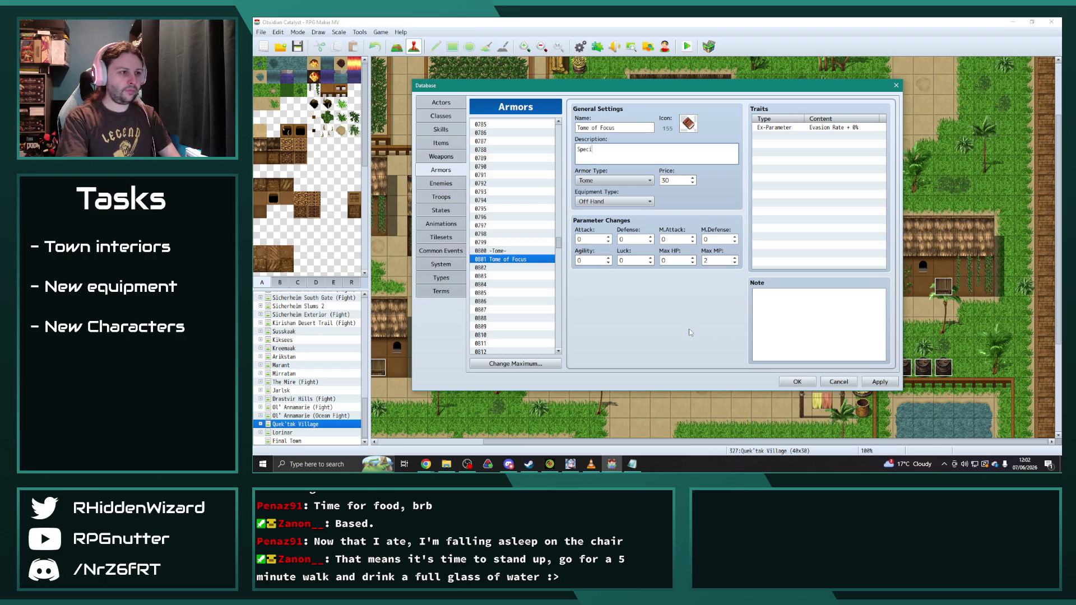
pyautogui.write('al attack.')
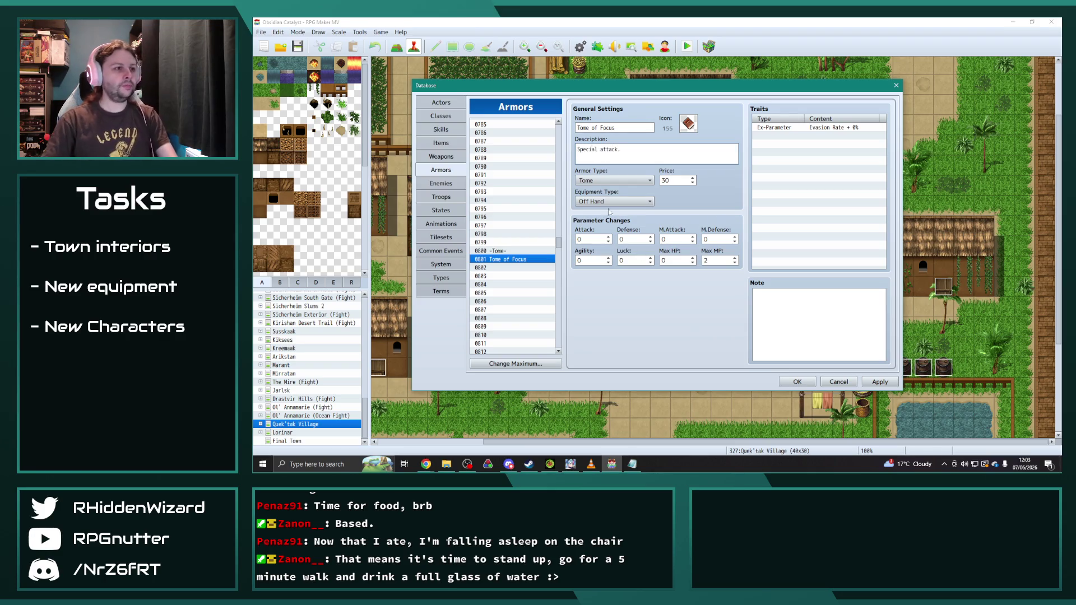
pyautogui.press('Home')
pyautogui.press('Return')
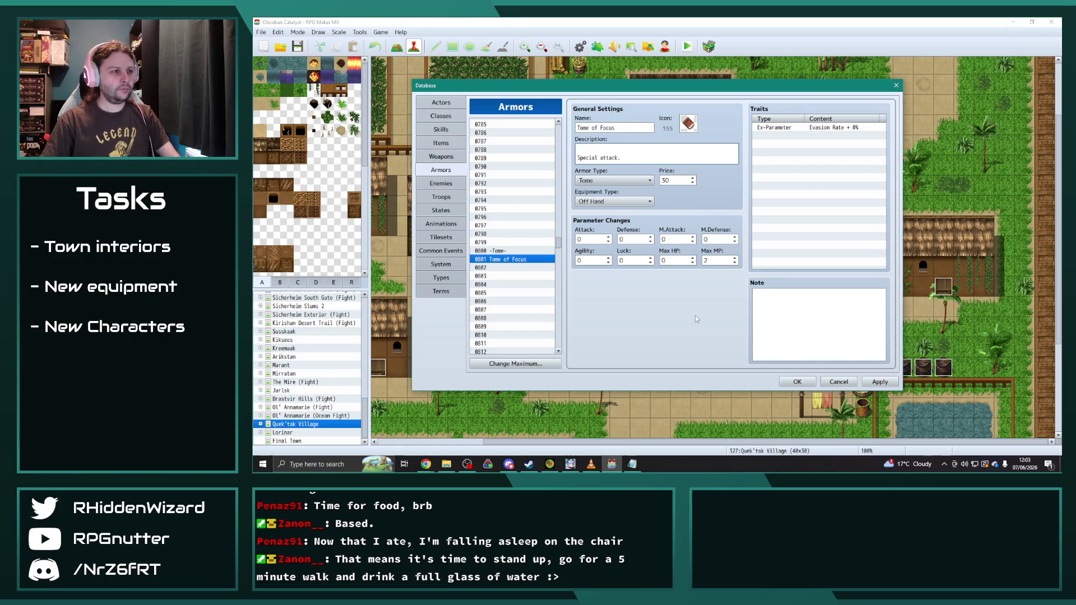
pyautogui.write('basic tome detailing')
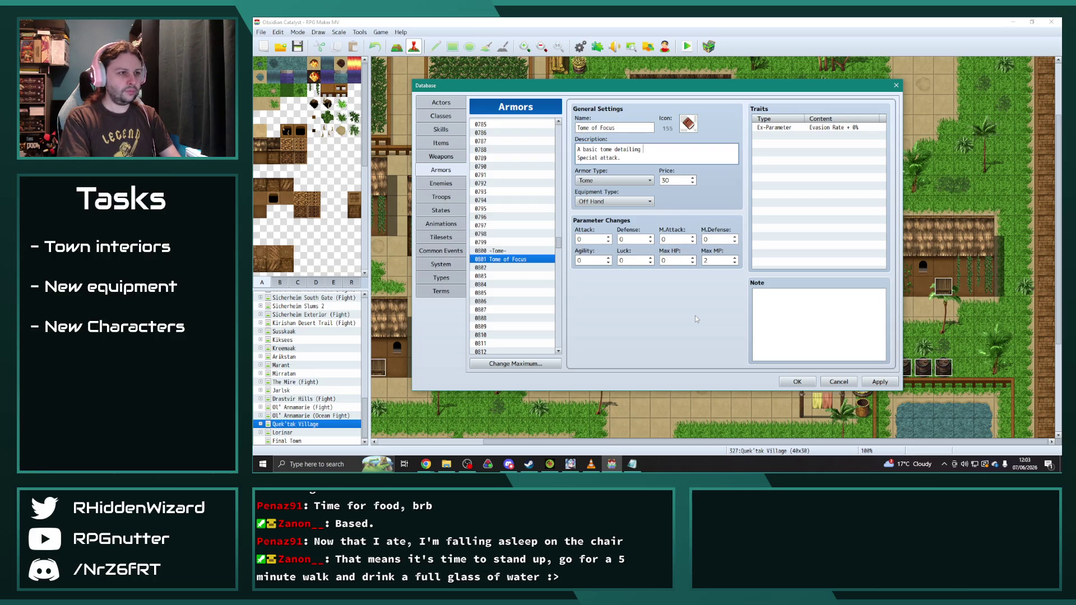
pyautogui.write(' a beginner leve')
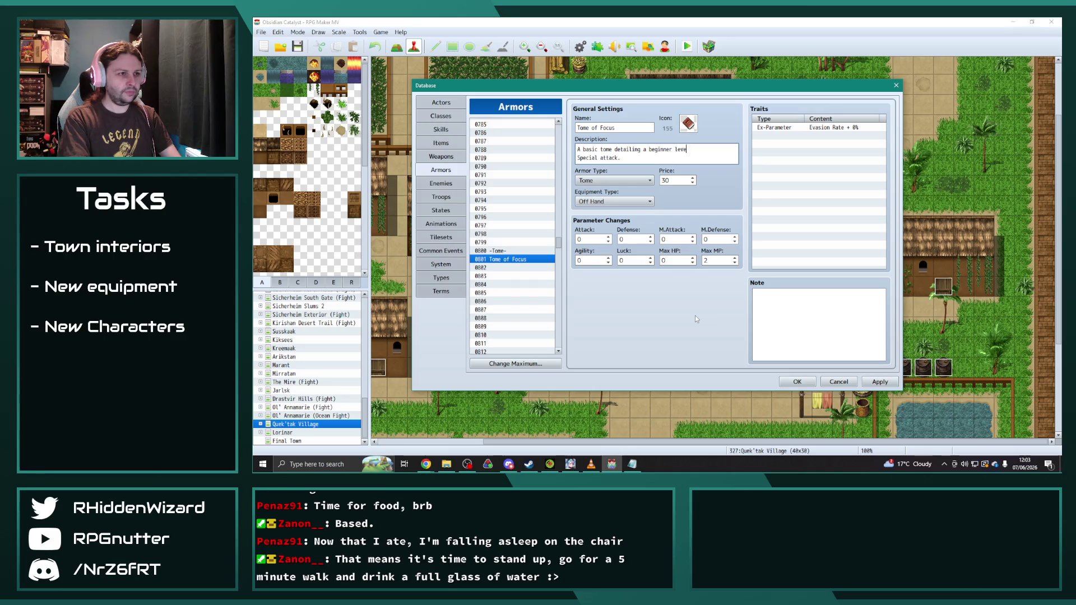
pyautogui.write('l incantation.')
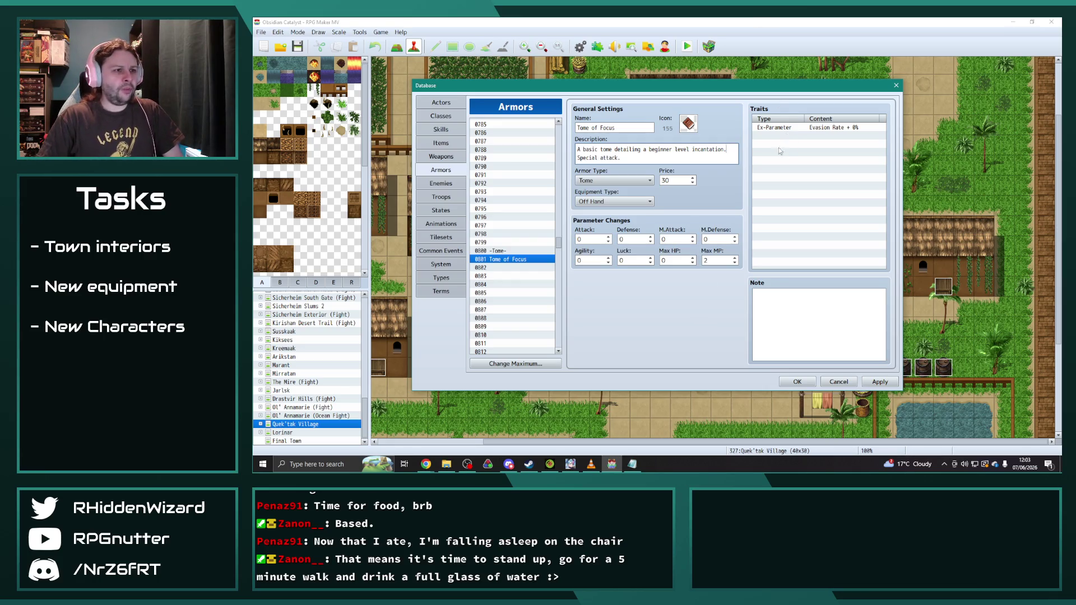
# - Set the tome's Max MP to 0
pyautogui.doubleClick(720, 260)
pyautogui.write('0')
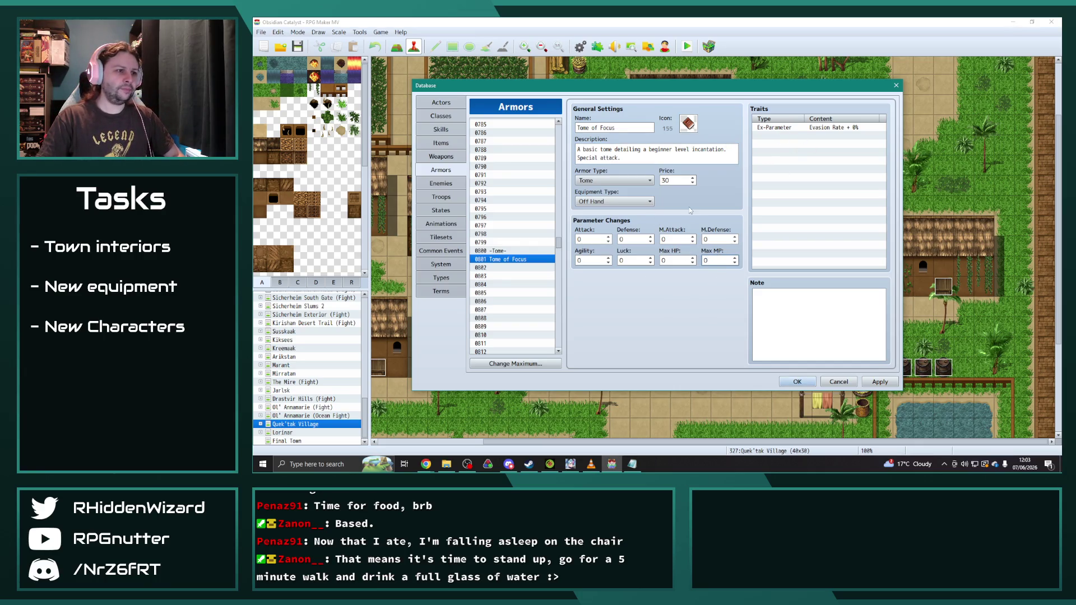
pyautogui.click(834, 327)
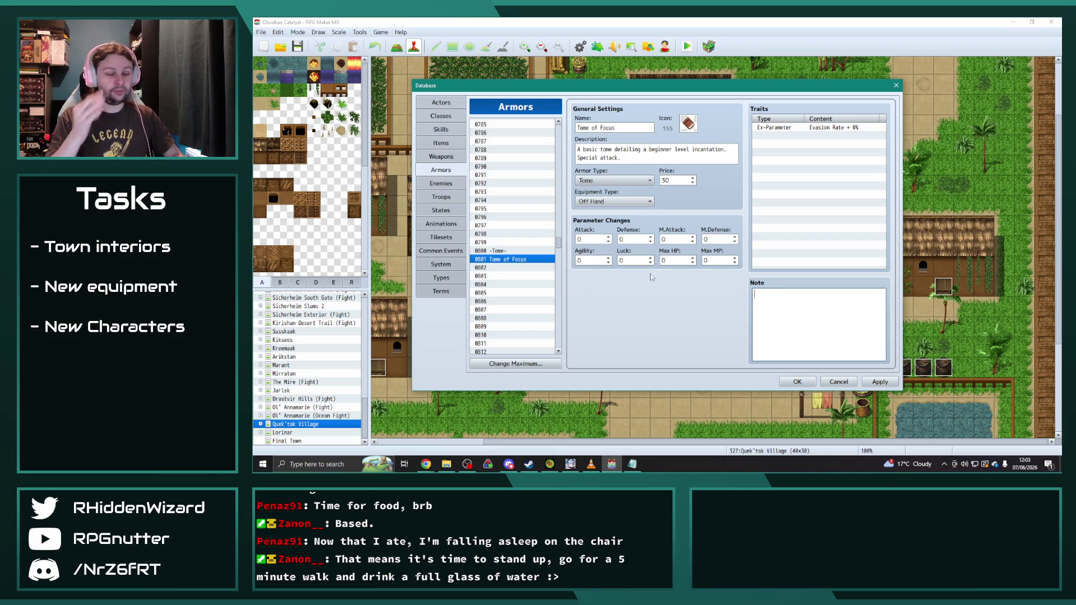
pyautogui.doubleClick(677, 181)
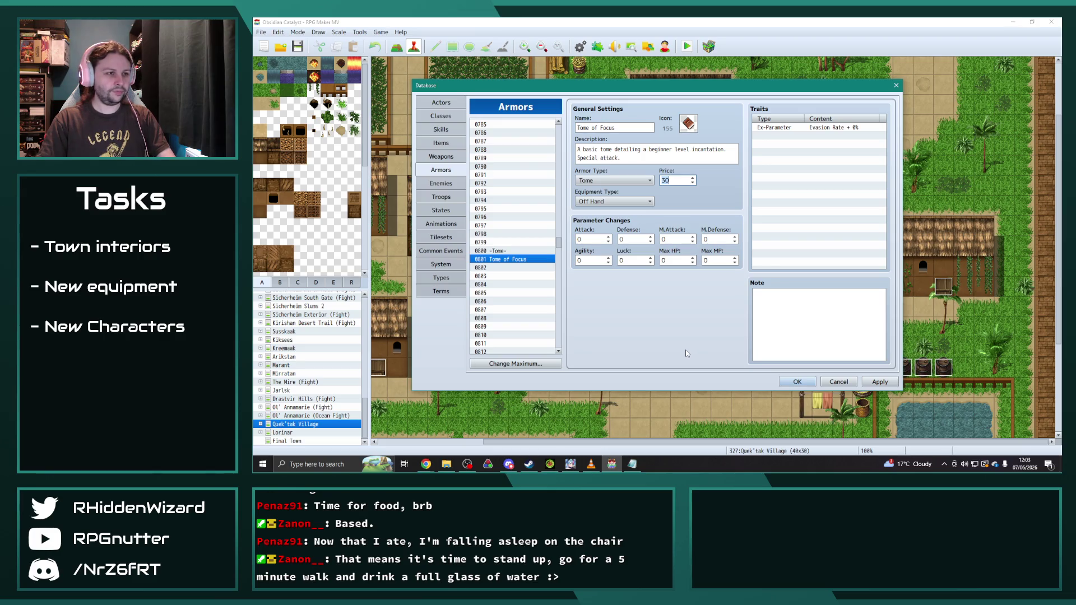
# - Set entry 0801's price to 50 and rename it Acuity Tome
pyautogui.write('70')
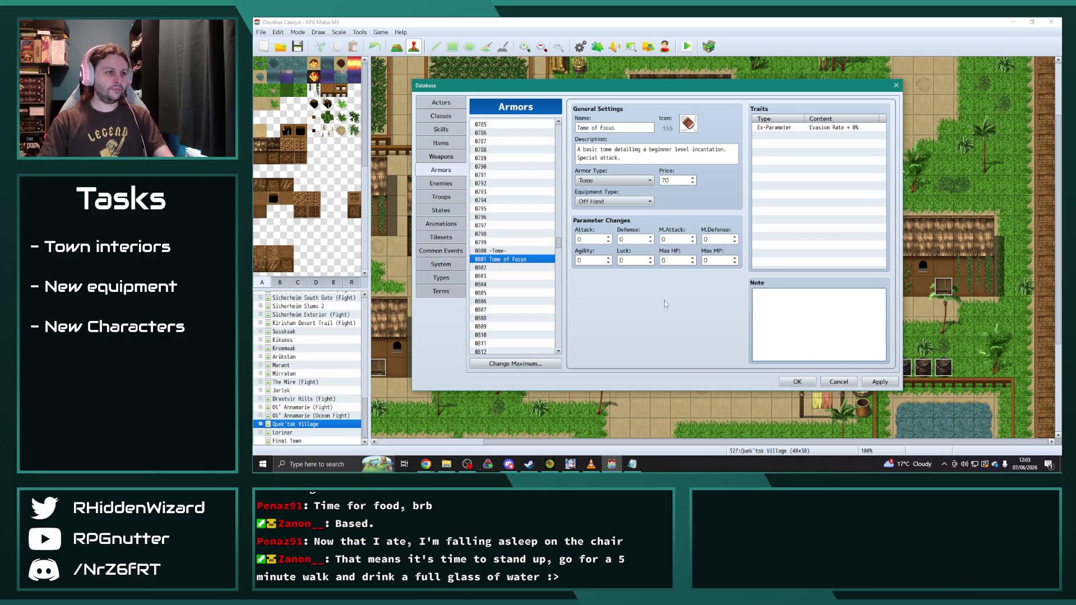
pyautogui.doubleClick(683, 181)
pyautogui.write('50')
pyautogui.click(811, 311)
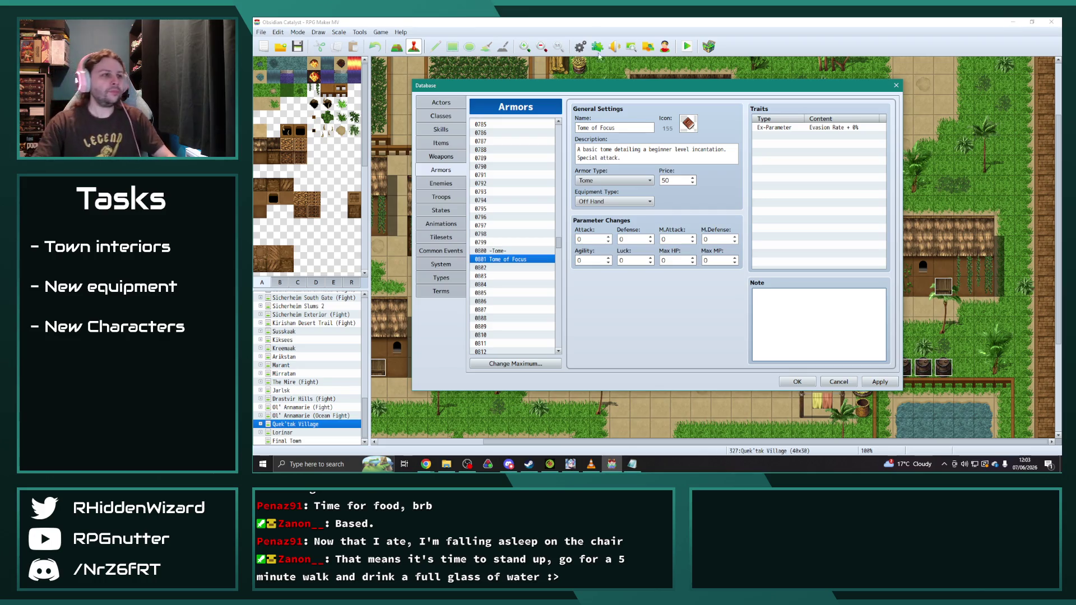
pyautogui.click(636, 128)
pyautogui.write('Acuity Tome')
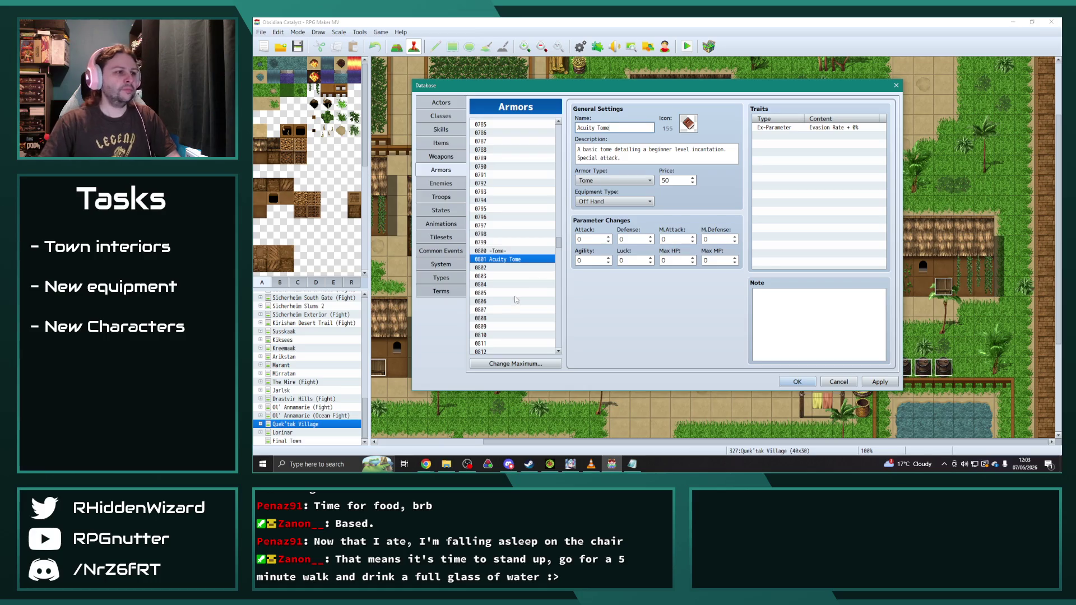
# - Paste a copy of Acuity Tome into entry 0802 and rename it Flare Tome
pyautogui.click(501, 285)
pyautogui.click(507, 262)
pyautogui.click(508, 267)
pyautogui.hotkey('ctrl', 'v')
pyautogui.doubleClick(587, 128)
pyautogui.write('Flare')
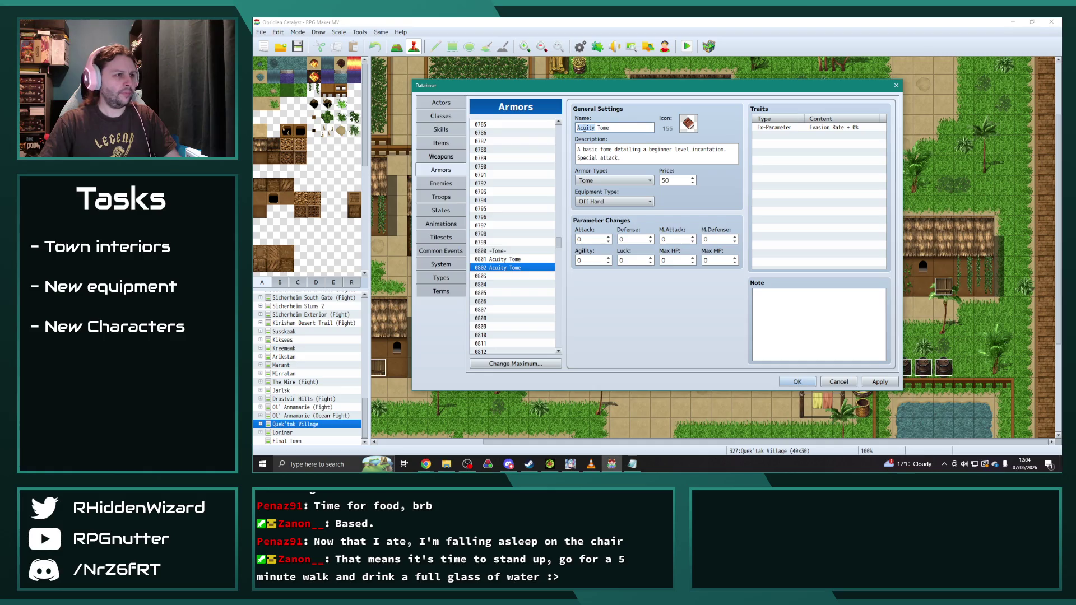
pyautogui.click(508, 260)
# - Change Acuity Tome's icon from 155 to the purple icon 751
pyautogui.doubleClick(688, 123)
pyautogui.scroll(-15, 705, 298)
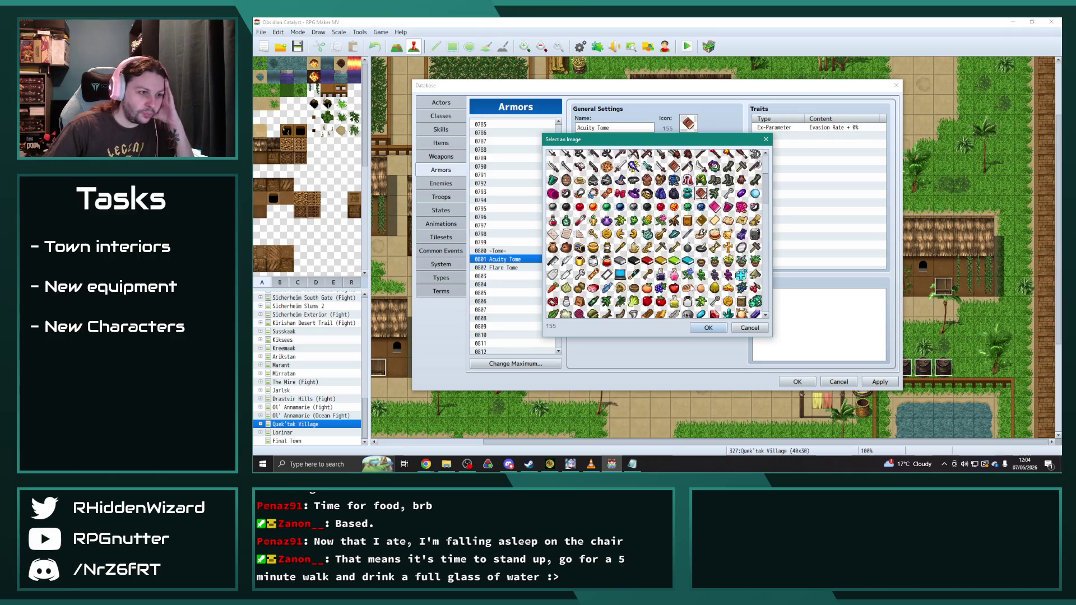
pyautogui.scroll(-6, 661, 265)
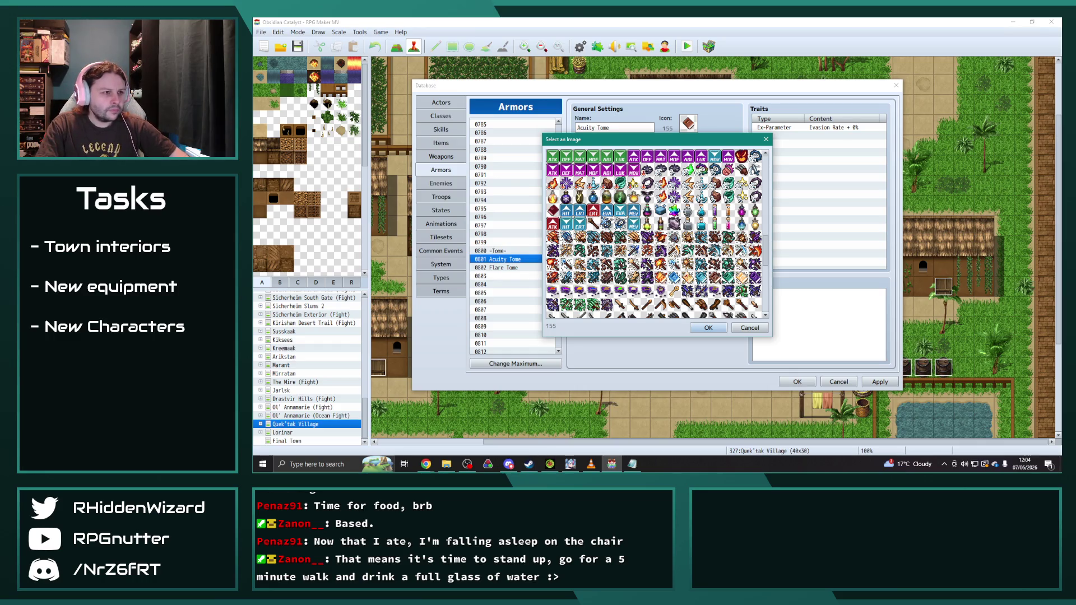
pyautogui.scroll(-8, 739, 303)
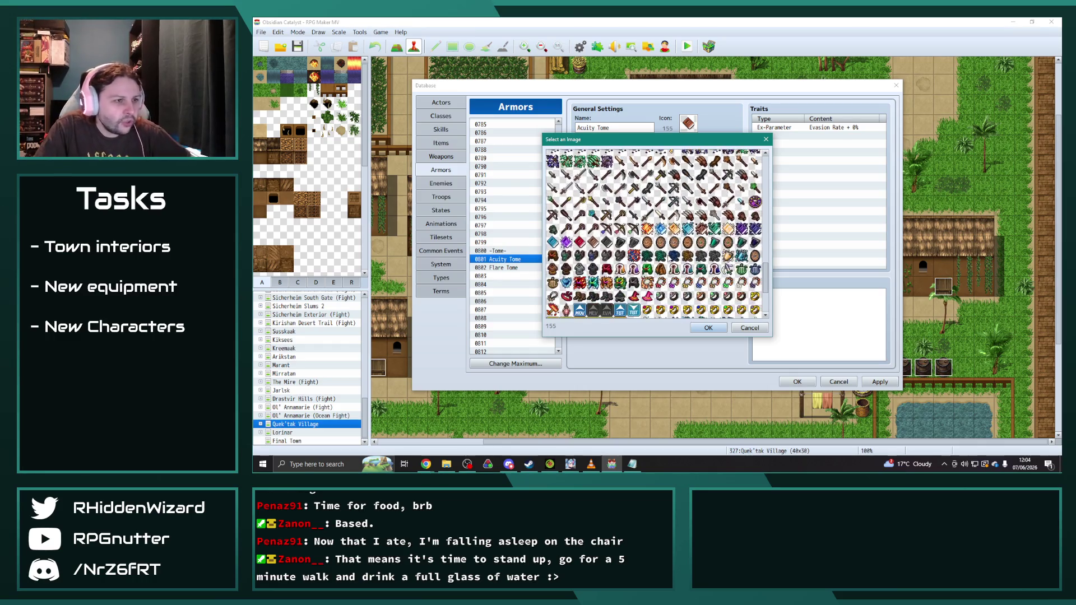
pyautogui.scroll(3, 681, 267)
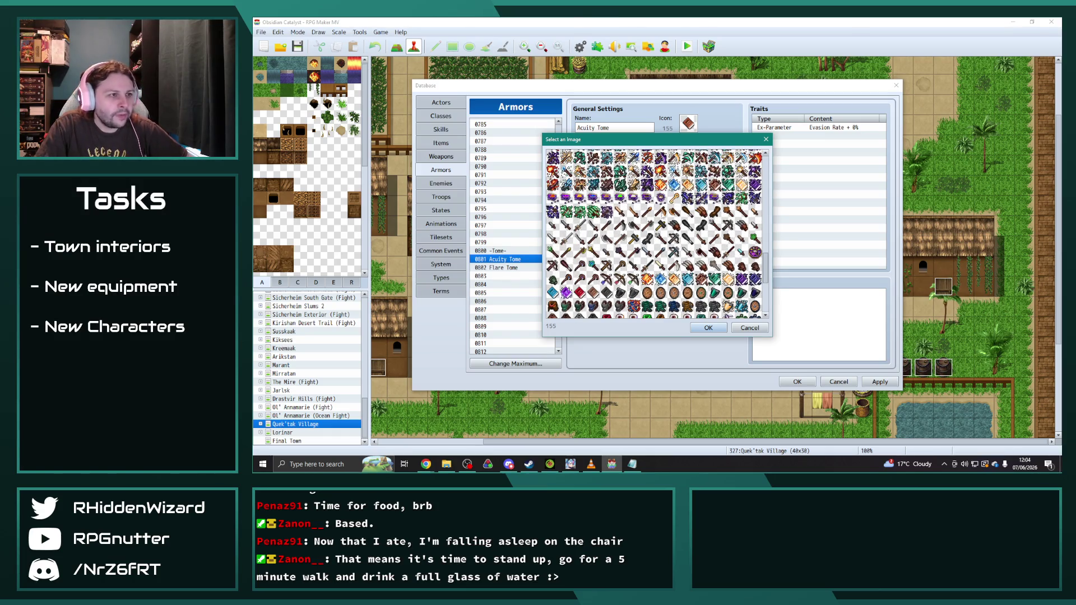
pyautogui.click(751, 280)
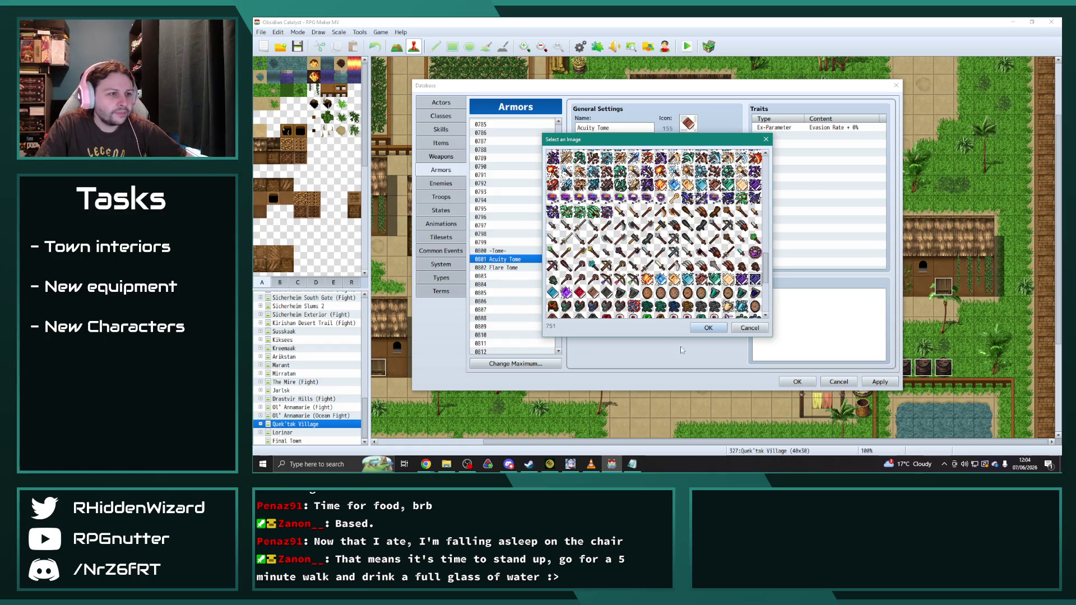
pyautogui.scroll(-4, 616, 263)
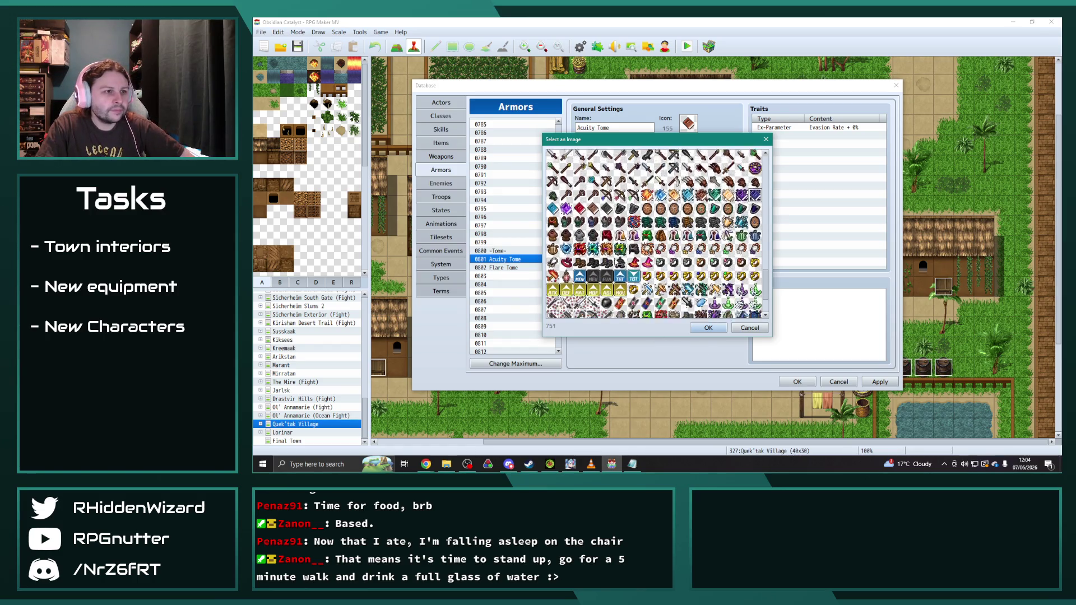
pyautogui.scroll(-3, 616, 262)
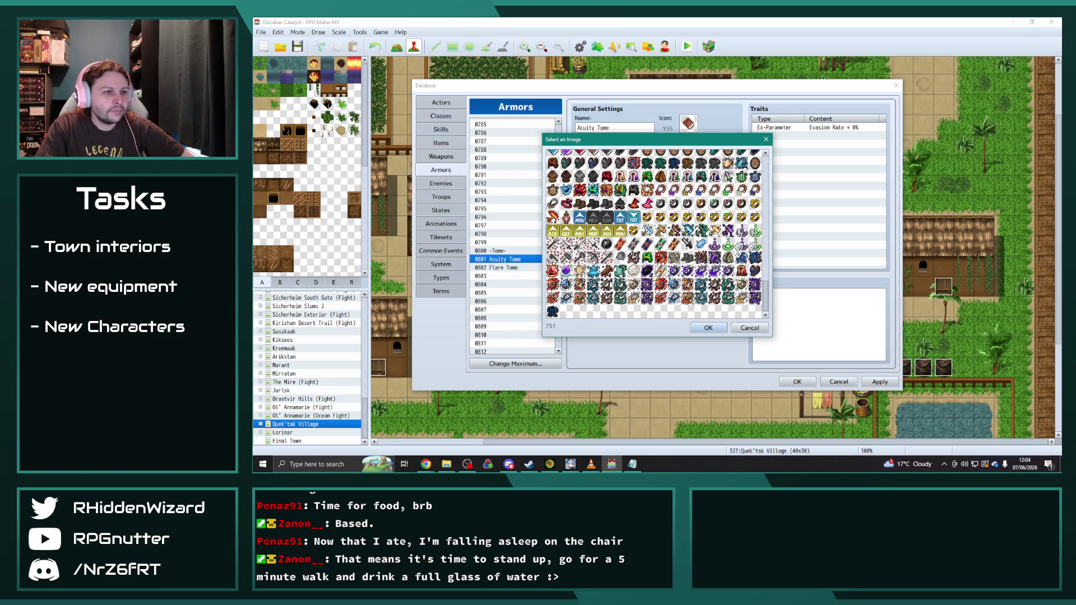
pyautogui.scroll(5, 656, 235)
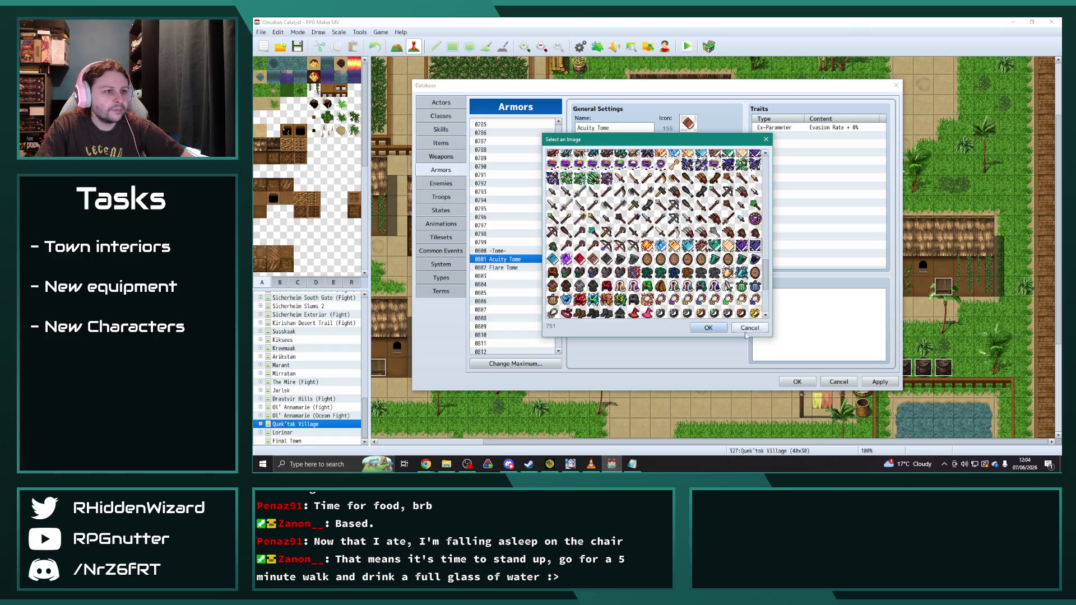
pyautogui.click(710, 328)
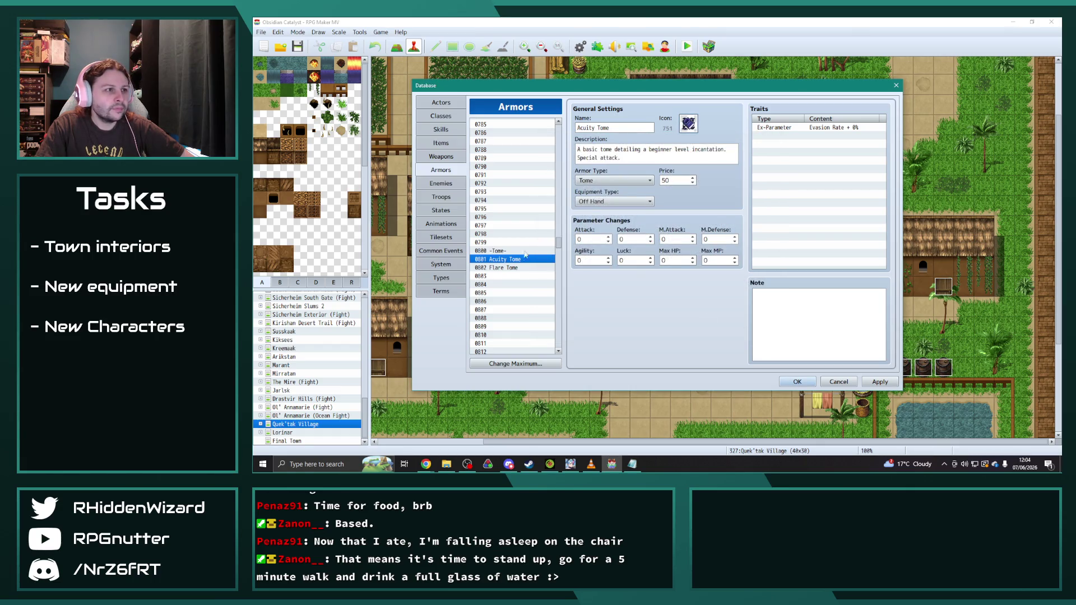
pyautogui.click(517, 267)
# - Give Flare Tome icon 743 and M.Attack 1
pyautogui.click(689, 124)
pyautogui.scroll(-5, 655, 235)
pyautogui.scroll(-10, 722, 269)
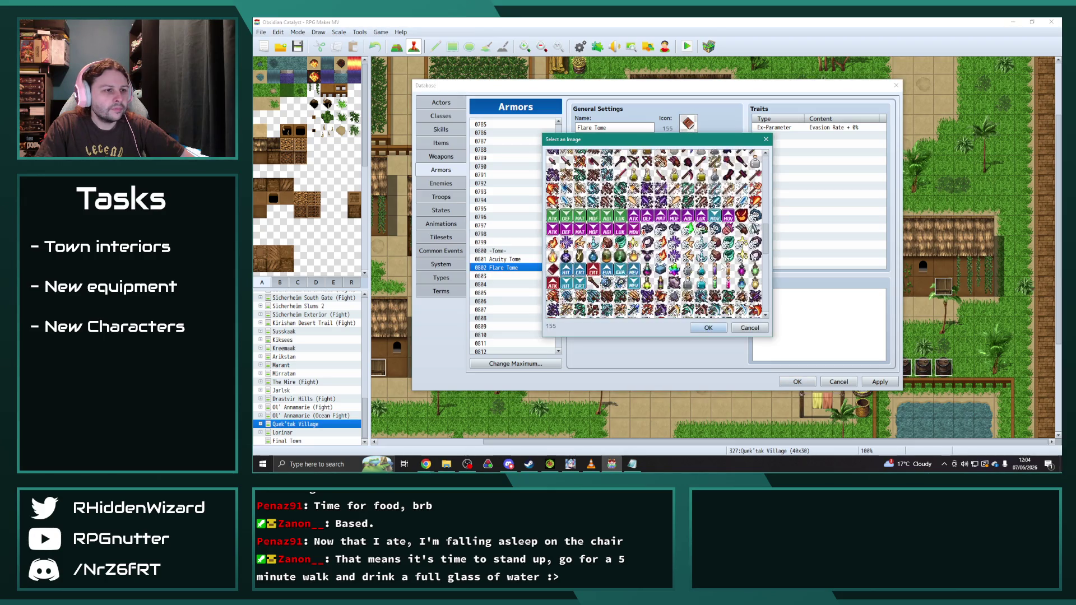
pyautogui.scroll(-10, 721, 269)
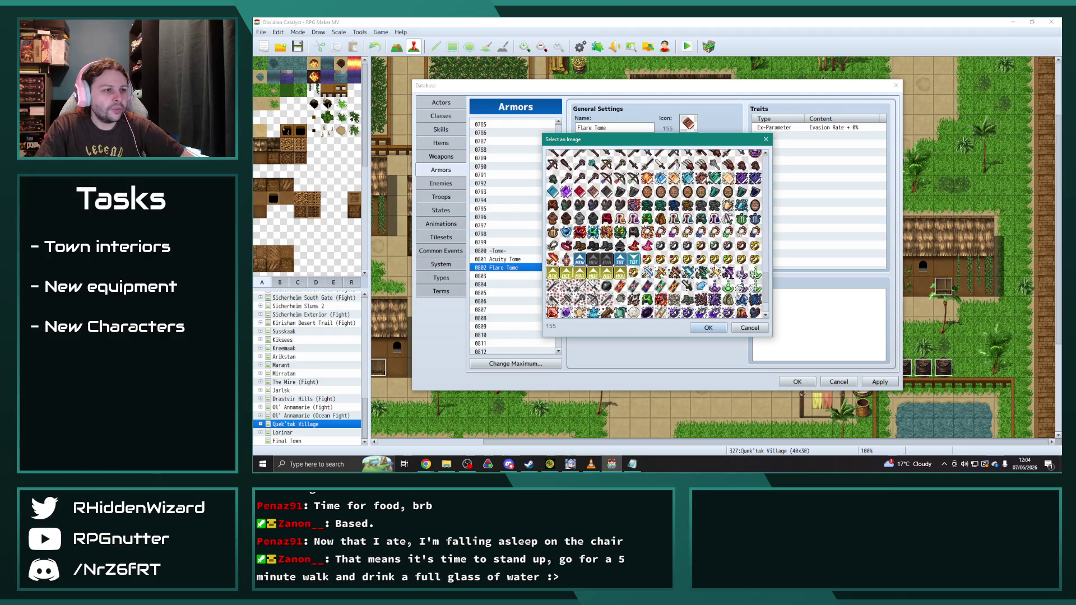
pyautogui.scroll(5, 656, 235)
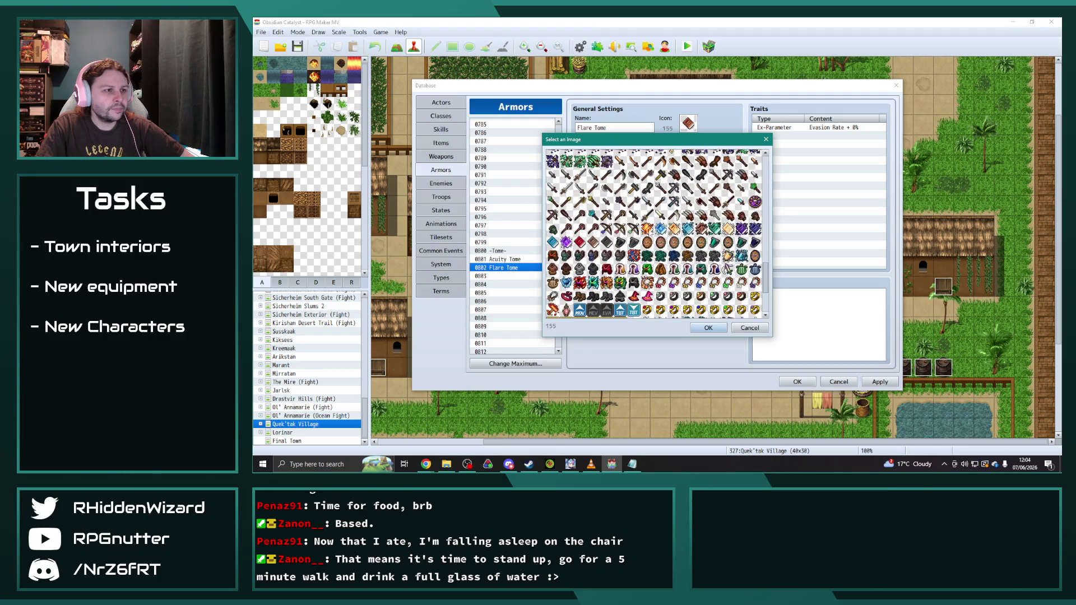
pyautogui.doubleClick(647, 230)
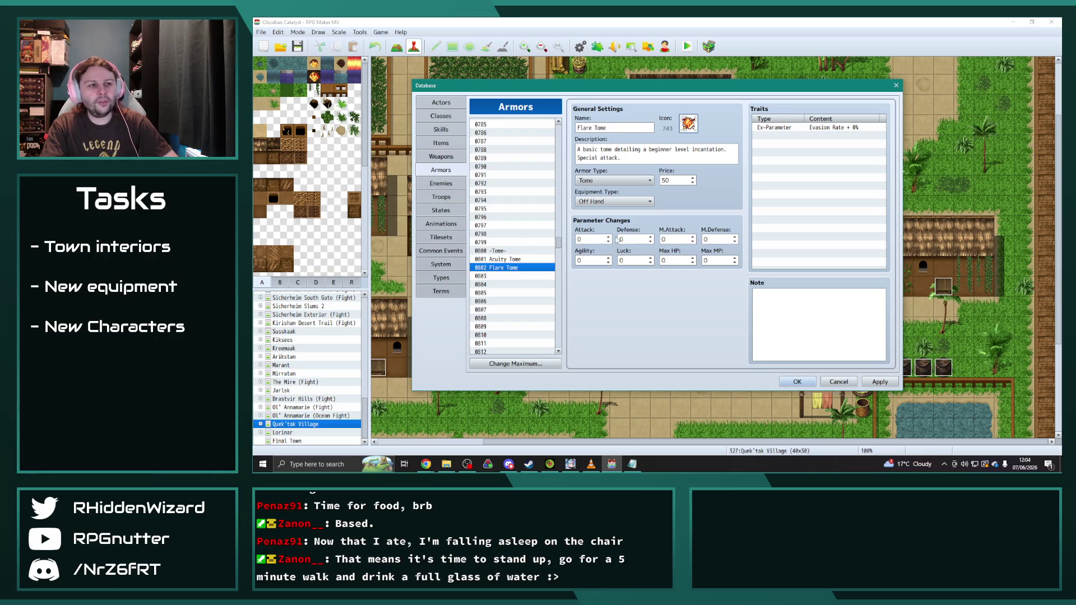
pyautogui.click(672, 238)
pyautogui.write('1')
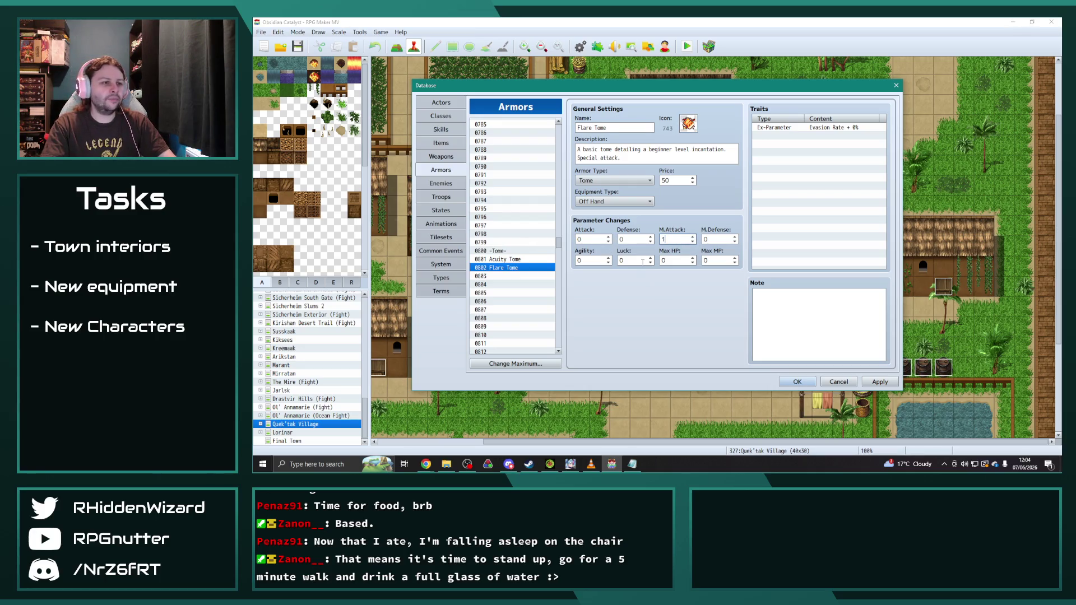
pyautogui.click(600, 260)
pyautogui.click(631, 260)
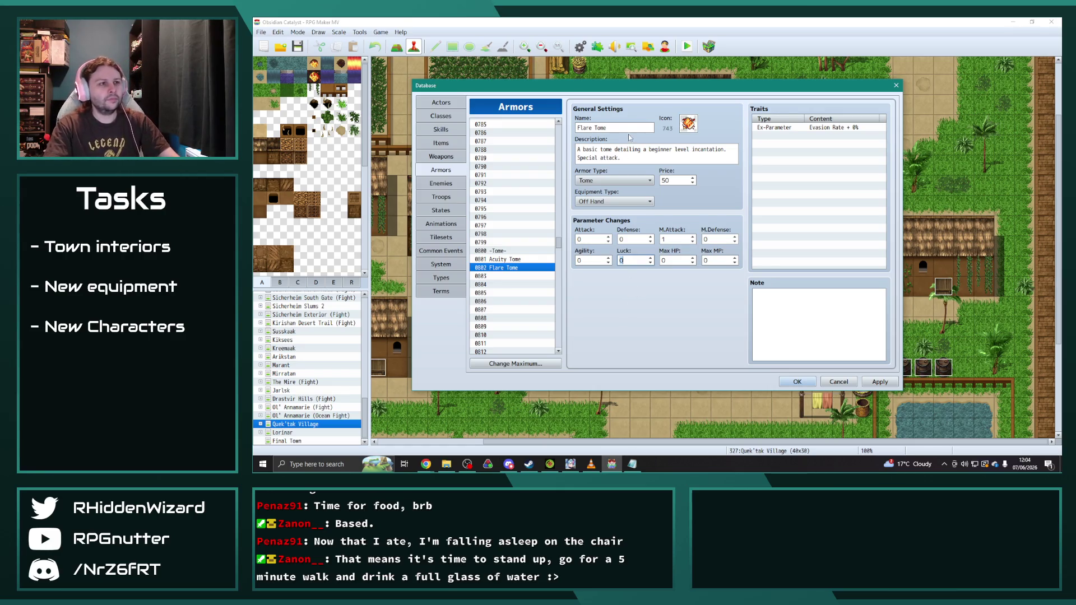
# - End Flare Tome's description with 'utilised by army mages.' and copy the entry
pyautogui.click(732, 147)
pyautogui.hotkey('ctrl', 'a')
pyautogui.click(734, 152)
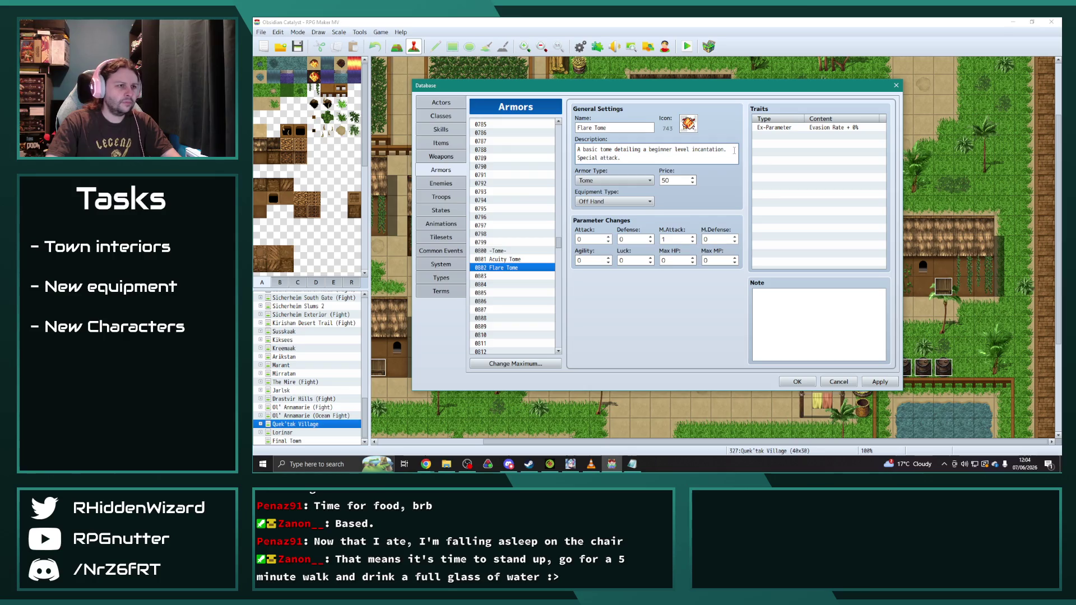
pyautogui.moveTo(733, 149)
pyautogui.mouseDown()
pyautogui.moveTo(578, 149)
pyautogui.moveTo(617, 147)
pyautogui.mouseUp()
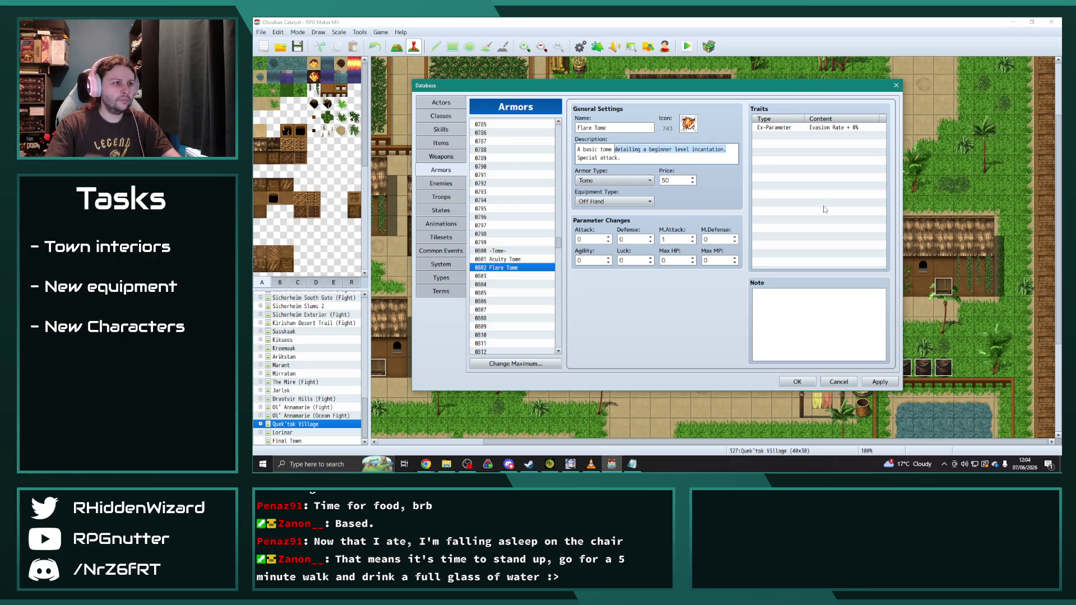
pyautogui.write('utilised by')
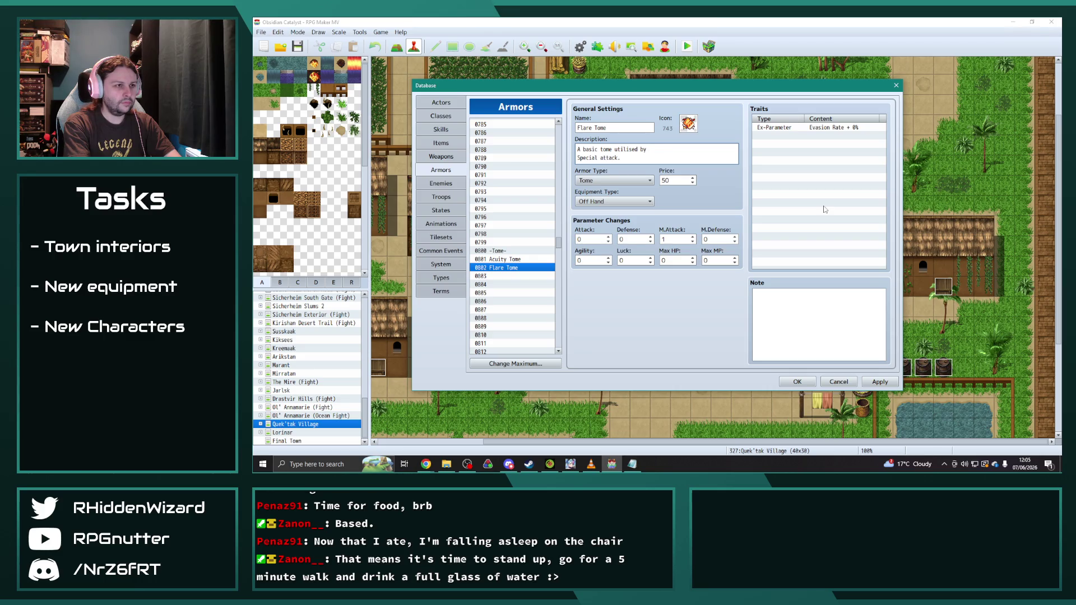
pyautogui.write('army mages.')
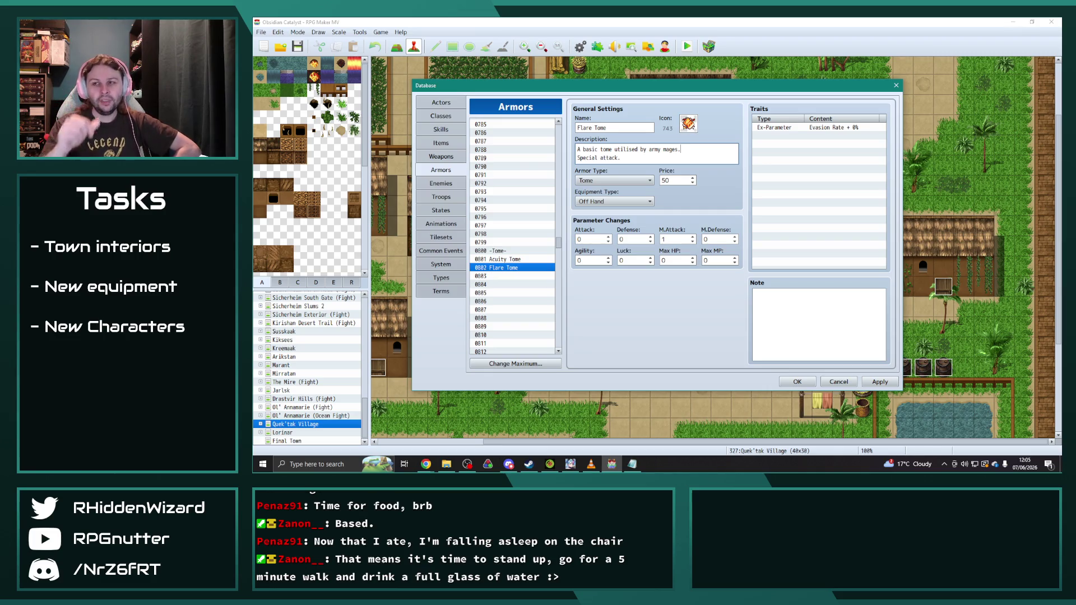
pyautogui.click(506, 284)
pyautogui.click(506, 267)
pyautogui.hotkey('ctrl', 'c')
# - Paste Flare Tome into 0803 as Earth Tome with icon 747 and a shortened description
pyautogui.click(506, 276)
pyautogui.hotkey('ctrl', 'v')
pyautogui.doubleClick(683, 128)
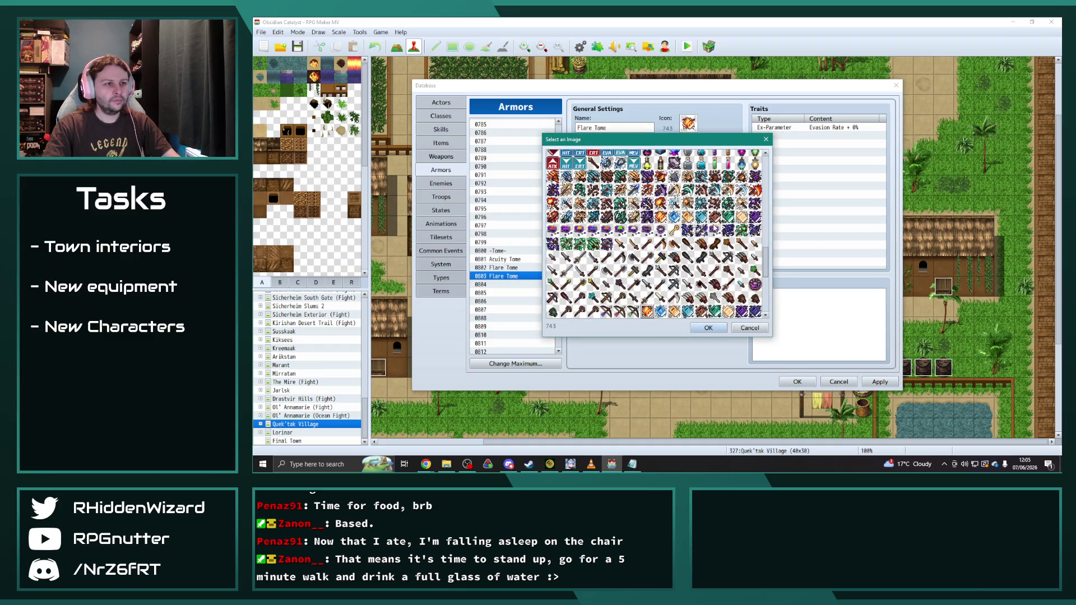
pyautogui.scroll(-1, 710, 326)
pyautogui.doubleClick(702, 303)
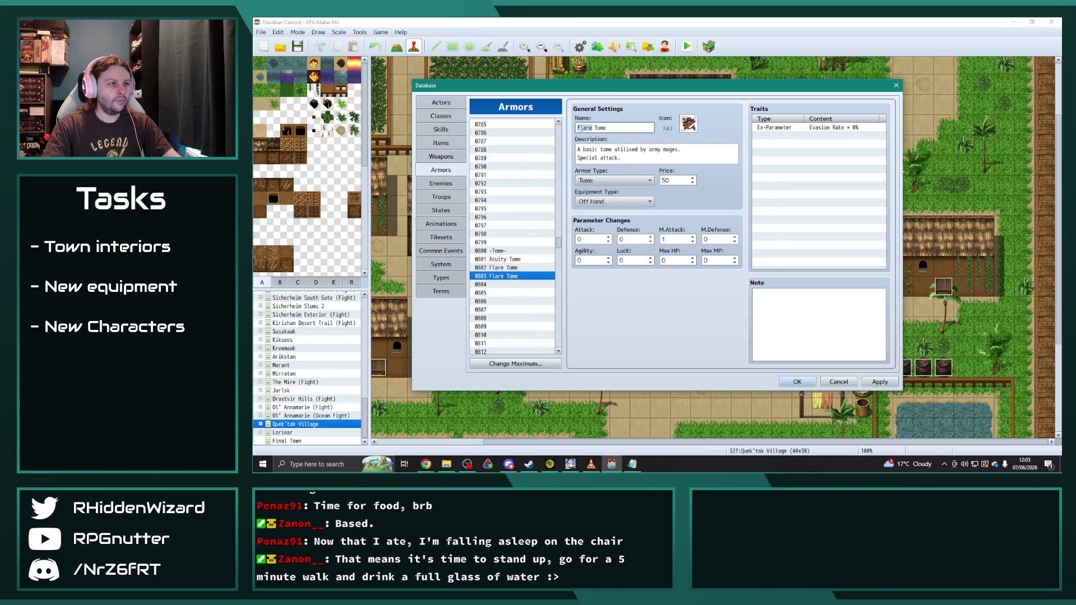
pyautogui.write('Earth')
pyautogui.press('Tab')
pyautogui.moveTo(697, 150); pyautogui.dragTo(614, 150)
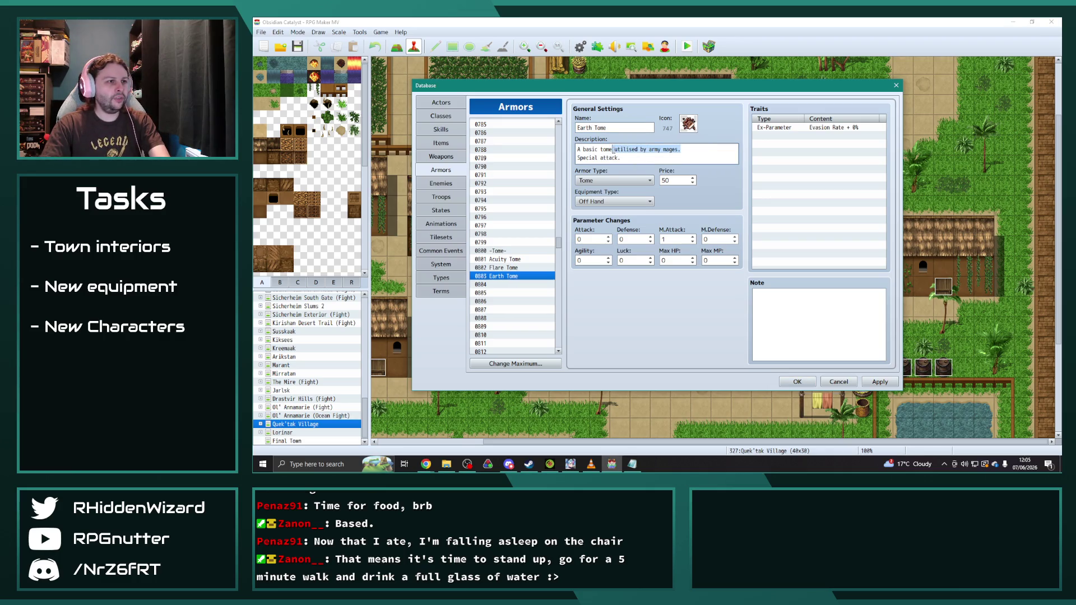
pyautogui.press('BackSpace')
# - Set Flare Tome's price to 60 and Earth Tome's price to 100
pyautogui.click(500, 268)
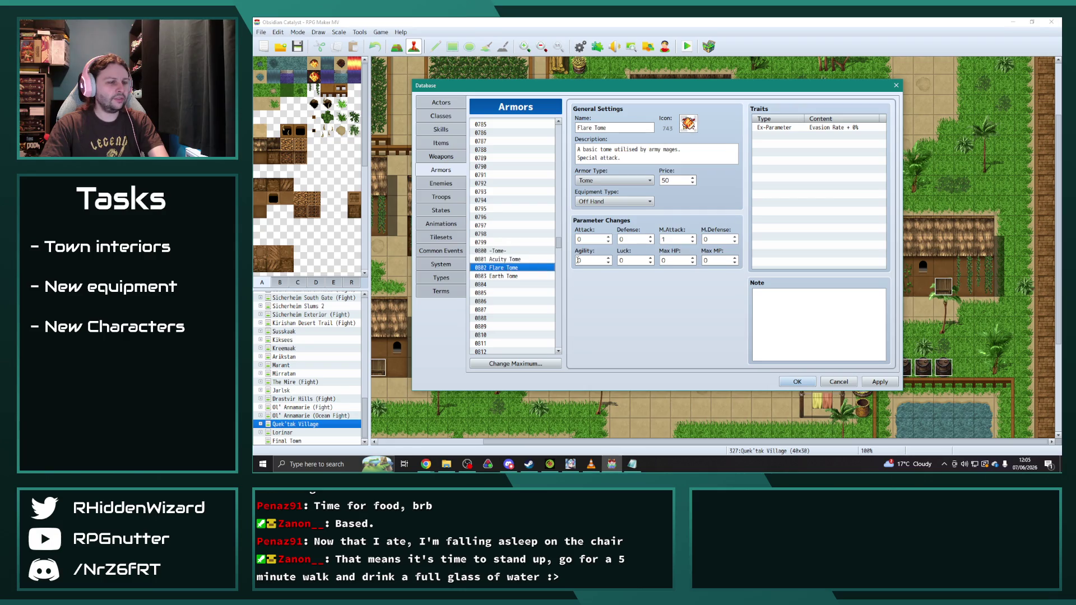
pyautogui.doubleClick(681, 181)
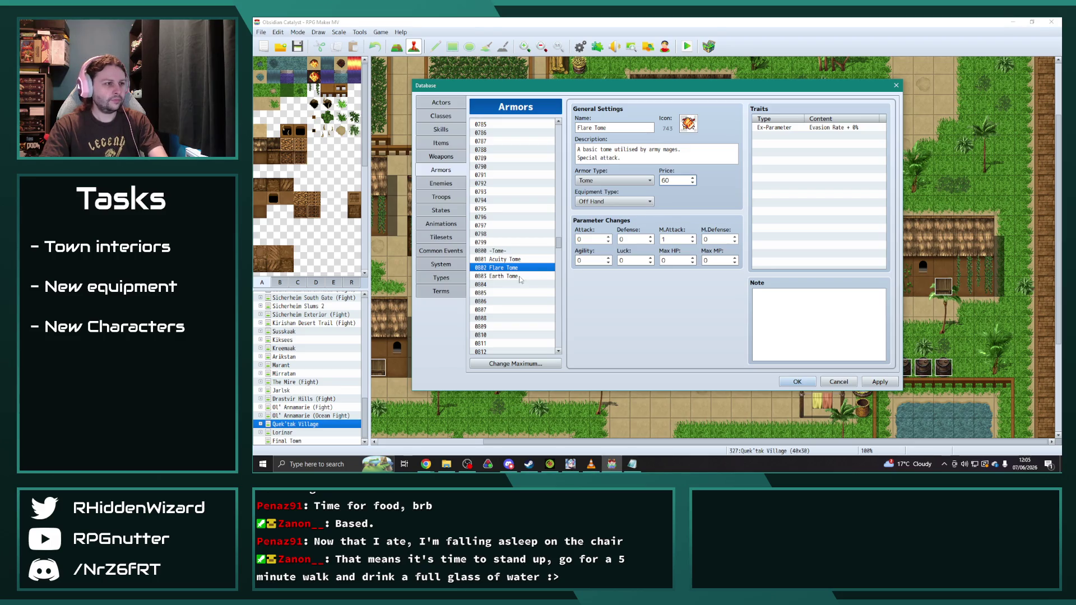
pyautogui.click(541, 276)
pyautogui.doubleClick(676, 180)
pyautogui.write('60')
pyautogui.click(522, 268)
pyautogui.click(516, 277)
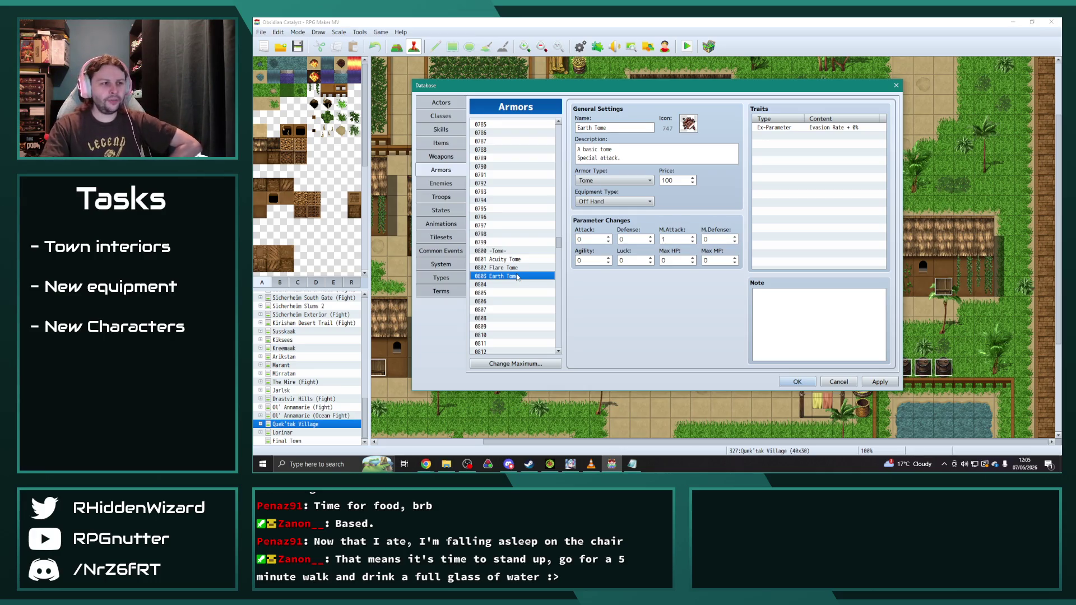
# - Paste a copy of Earth Tome into slot 0804
pyautogui.click(513, 285)
pyautogui.click(512, 278)
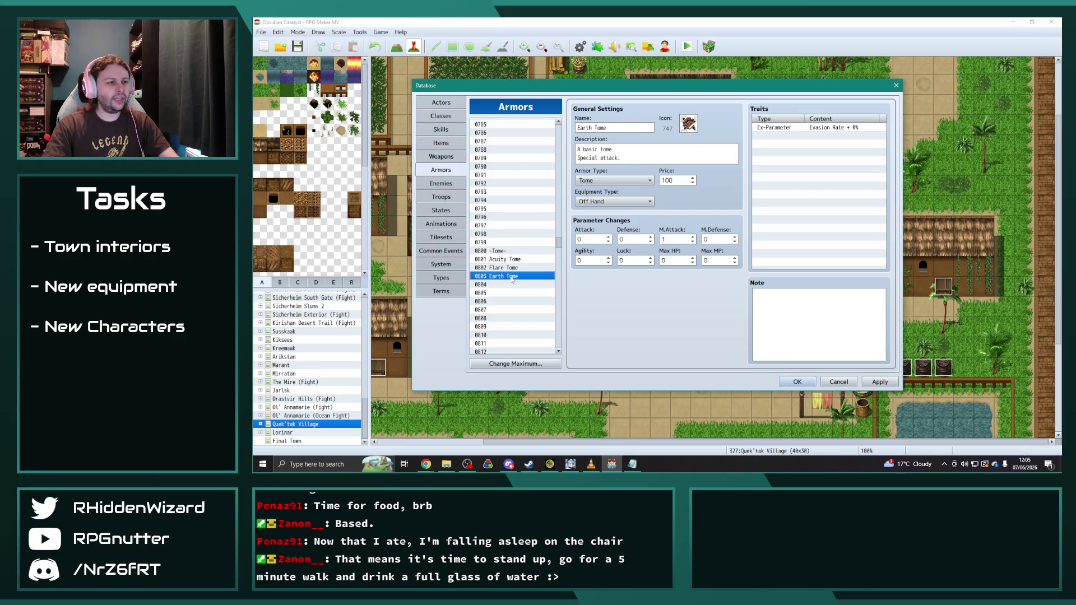
pyautogui.click(511, 285)
pyautogui.hotkey('ctrl', 'v')
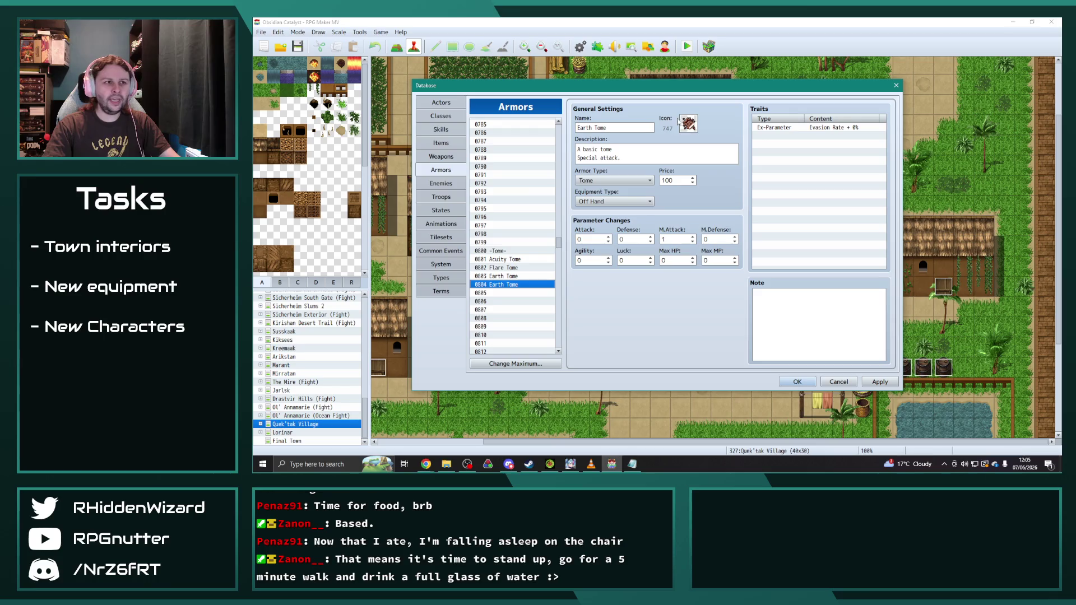
# - Turn entry 0804 into Light Tome with icon 749
pyautogui.doubleClick(688, 124)
pyautogui.doubleClick(728, 311)
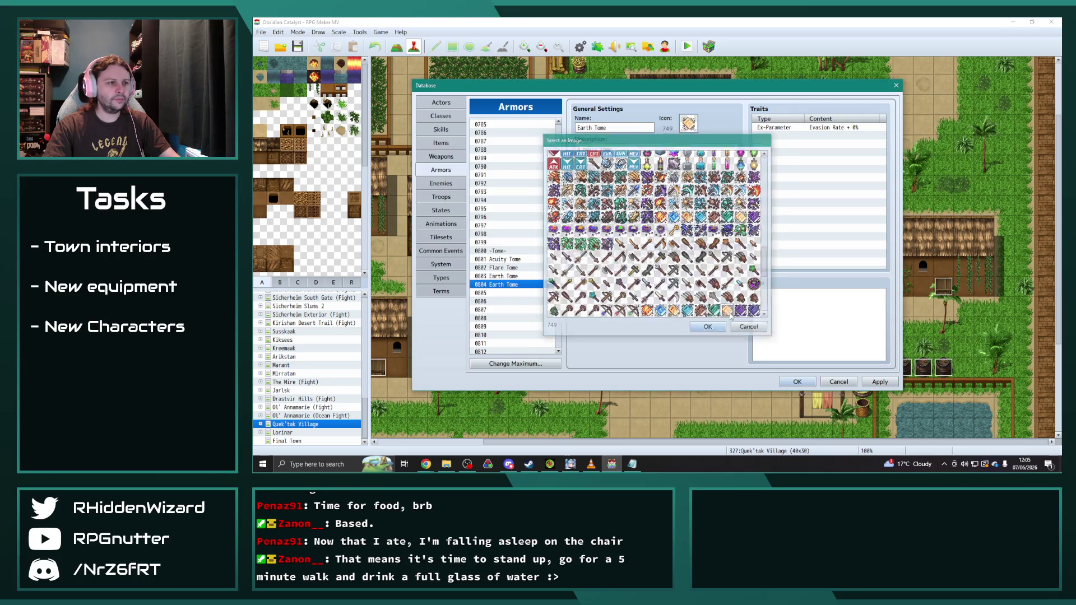
pyautogui.click(585, 128)
pyautogui.doubleClick(584, 128)
pyautogui.write('Light')
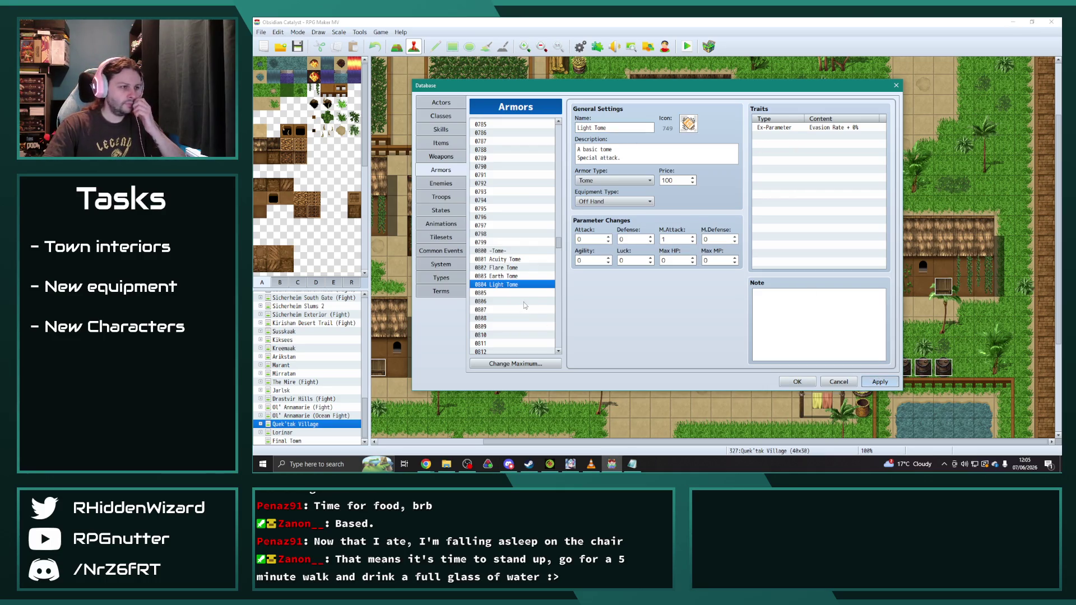
pyautogui.press('Return')
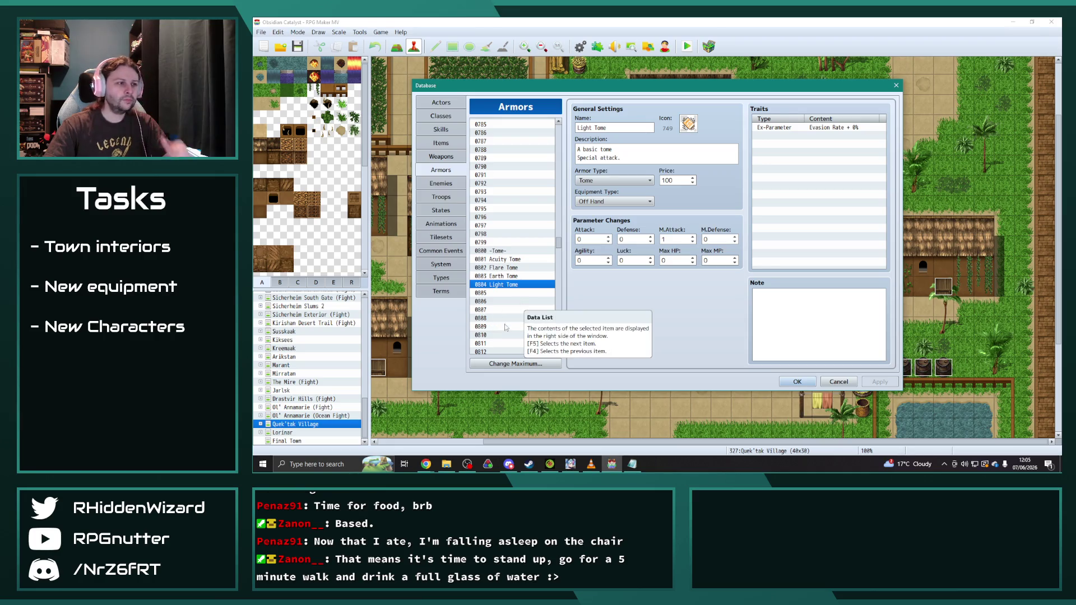
# - Paste Light Tome into 0805 and make it Tidal Tome with the blue icon 746
pyautogui.click(504, 318)
pyautogui.click(502, 292)
pyautogui.hotkey('ctrl', 'v')
pyautogui.doubleClick(585, 128)
pyautogui.write('Tidal')
pyautogui.doubleClick(688, 124)
pyautogui.doubleClick(687, 312)
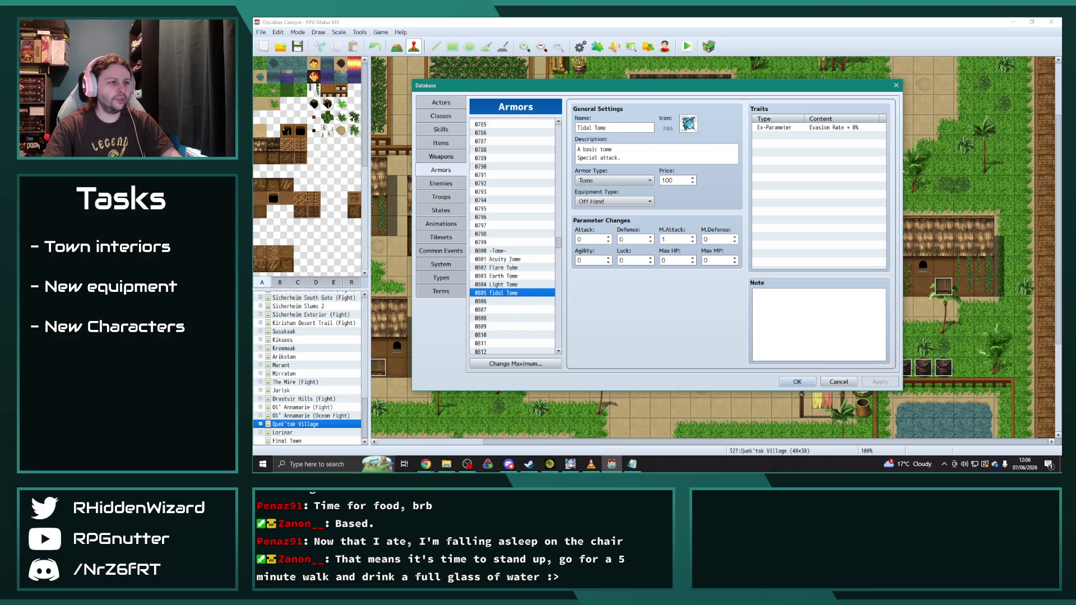
# - Review the new tome entries and set Tidal Tome's price to 200
pyautogui.click(511, 260)
pyautogui.click(506, 293)
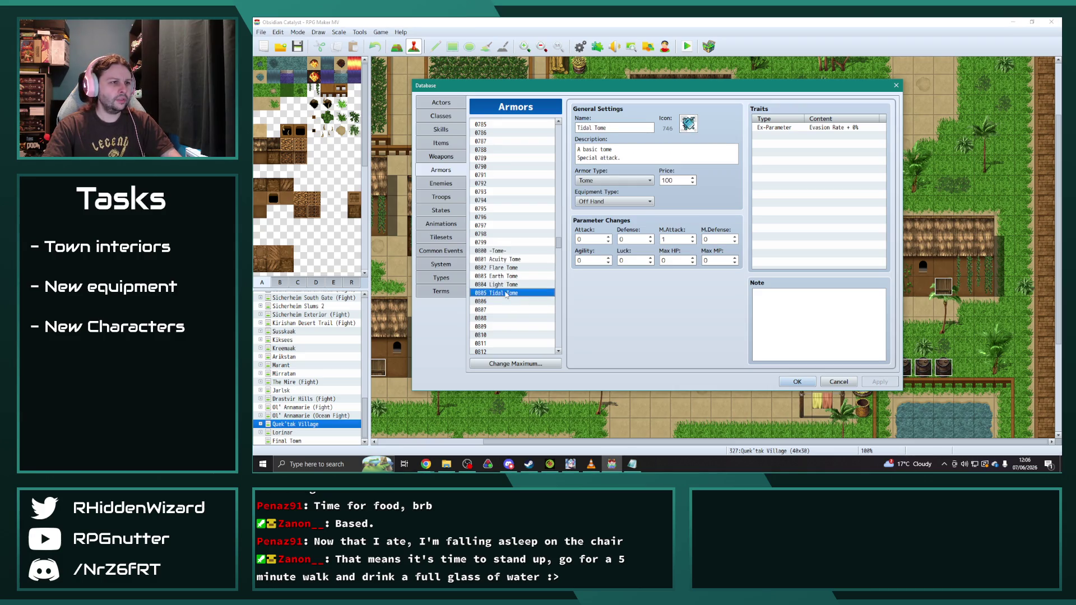
pyautogui.click(508, 285)
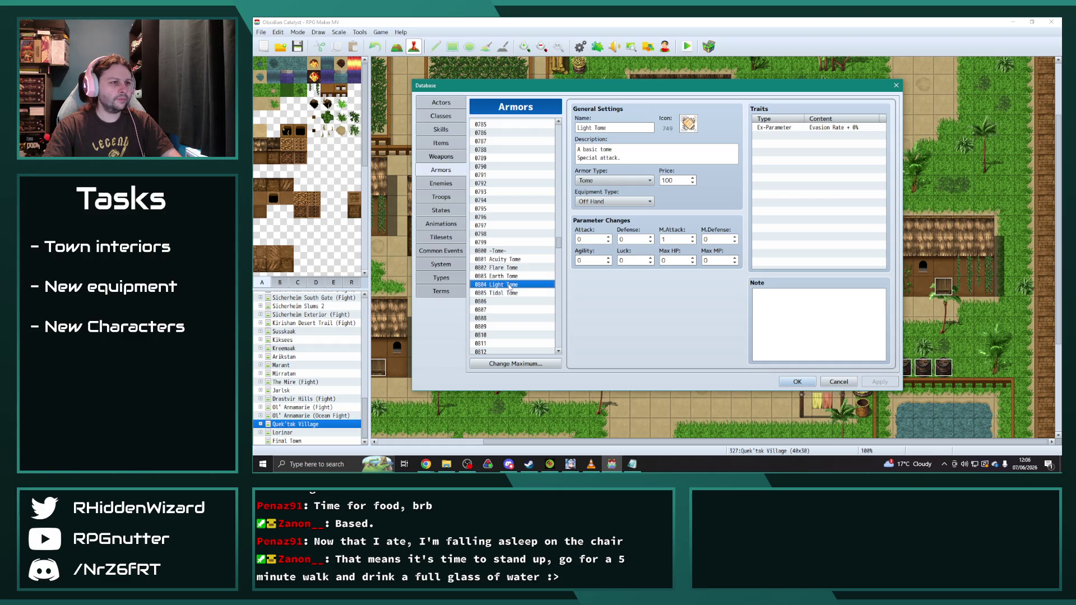
pyautogui.click(511, 276)
pyautogui.click(514, 286)
pyautogui.click(503, 293)
pyautogui.doubleClick(673, 181)
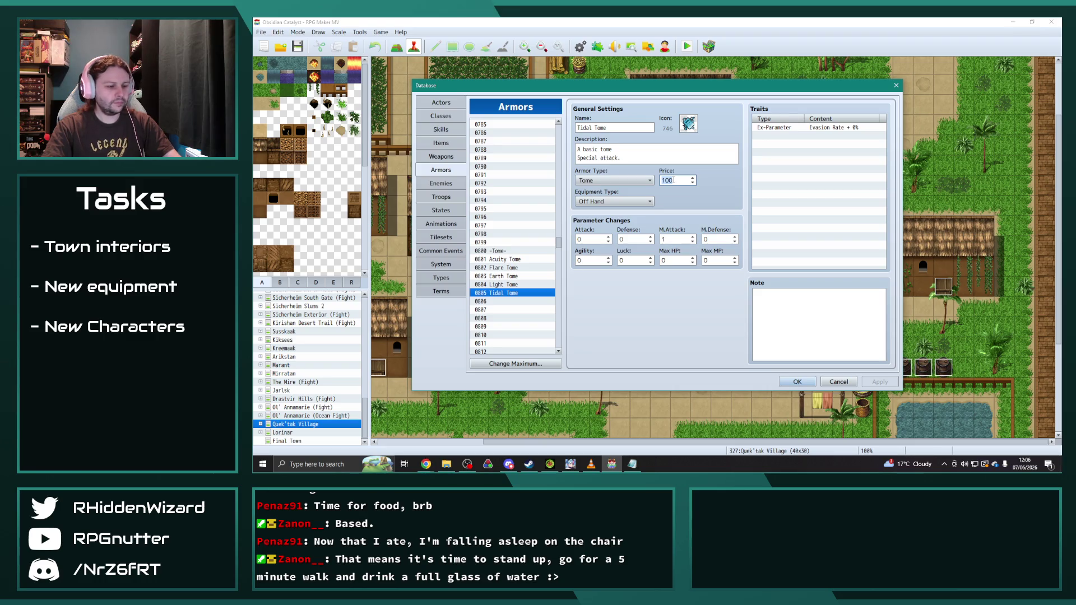
pyautogui.write('200')
# - Copy Tidal Tome into empty slot 0806
pyautogui.click(509, 285)
pyautogui.click(509, 294)
pyautogui.hotkey('ctrl', 'c')
pyautogui.click(509, 302)
pyautogui.hotkey('ctrl', 'v')
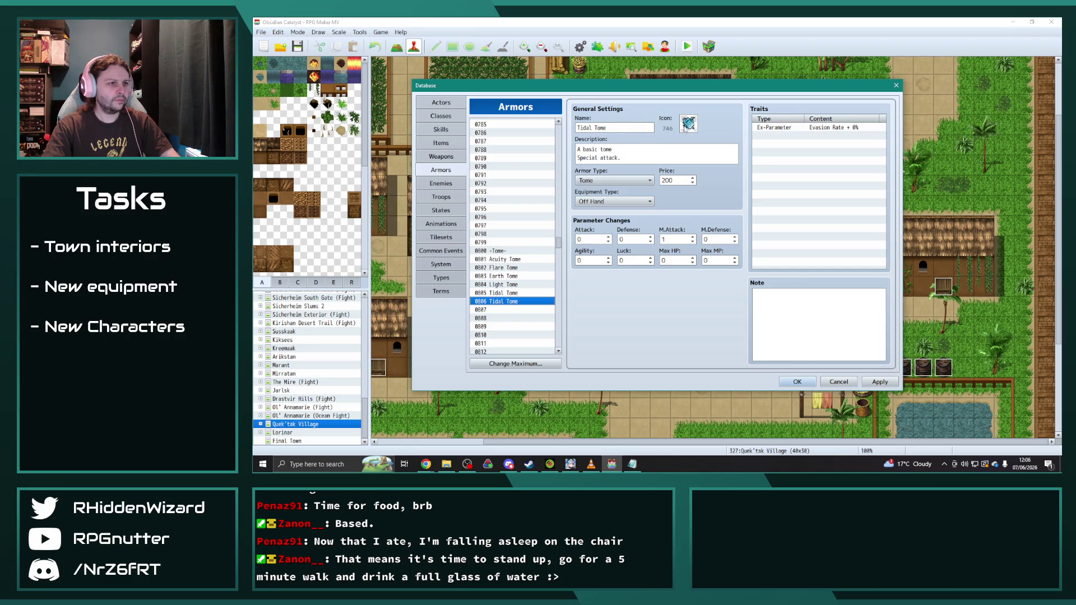